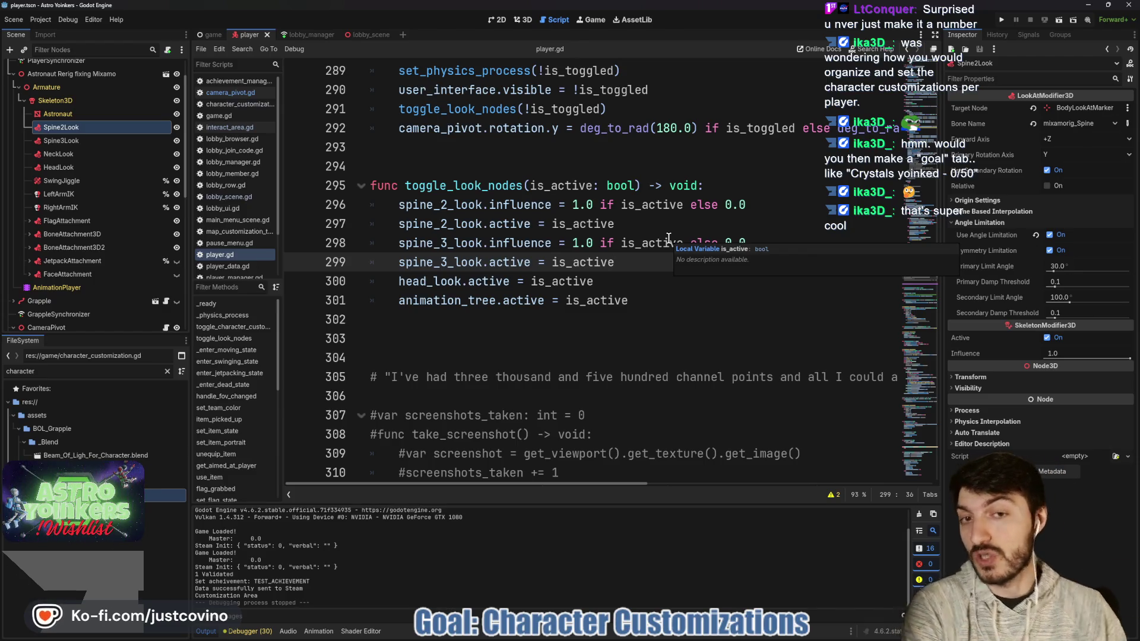
Step: Browse the Astro Yoinkers store page, then return to the player.gd script
left_click(667, 637)
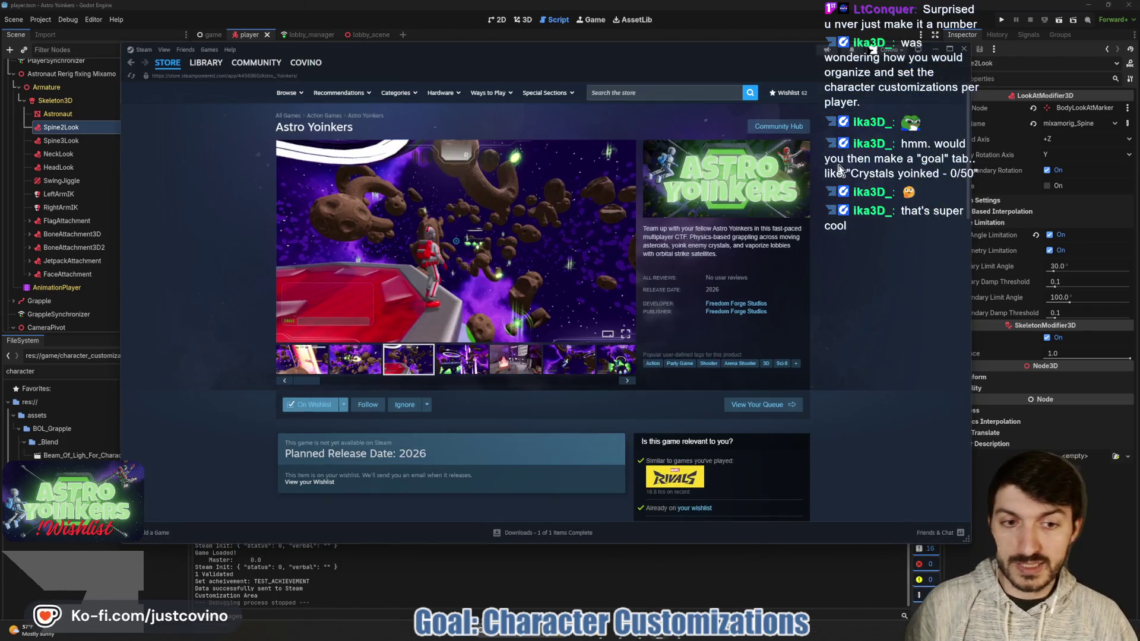
scroll(765, 315, "down", 10)
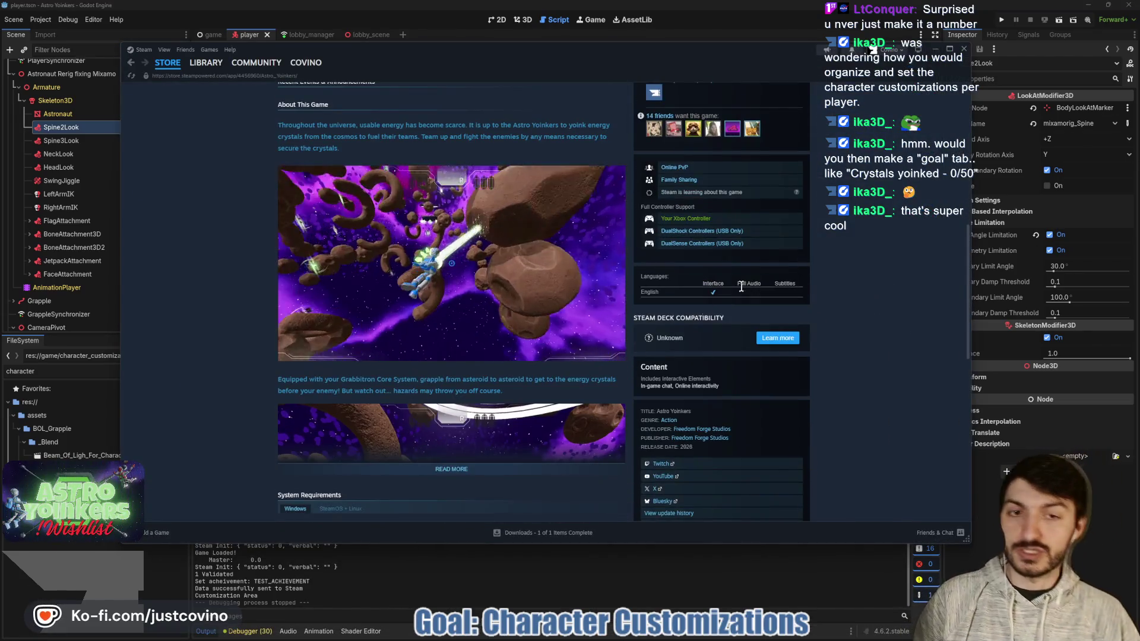
scroll(731, 333, "up", 3)
scroll(717, 377, "down", 2)
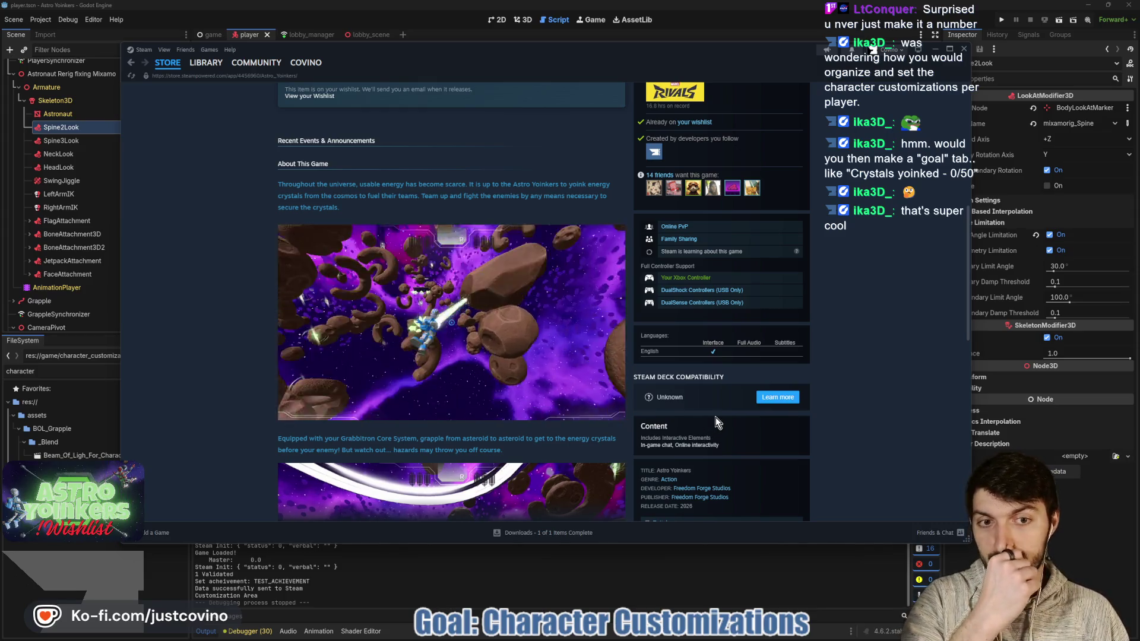
left_click(671, 569)
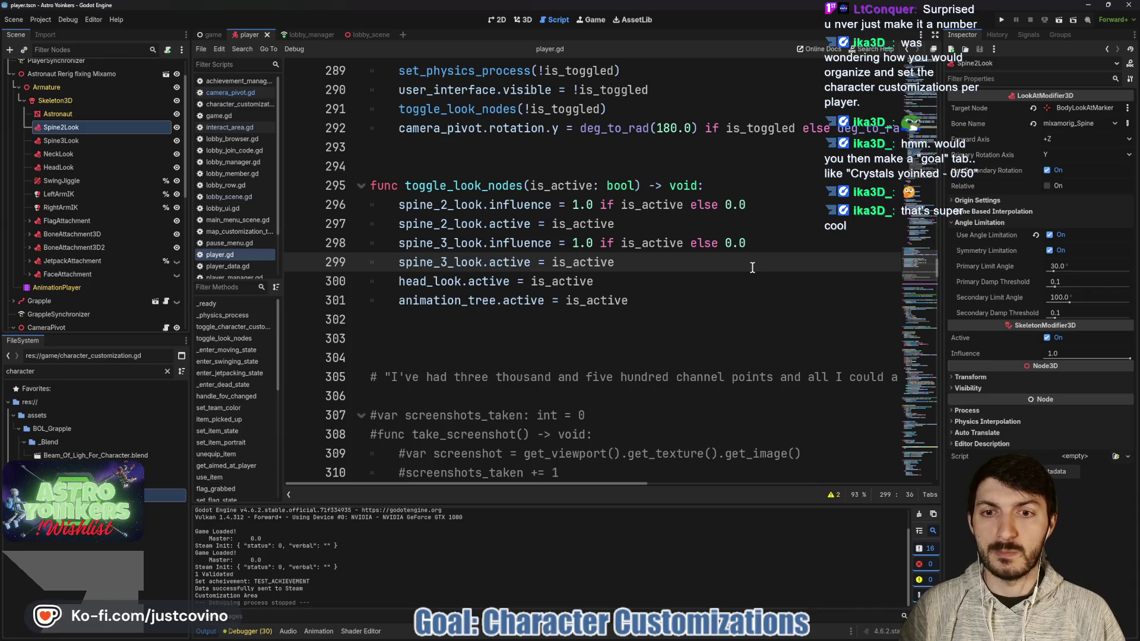
Step: Add 'head_look.influence = 1.0 if is_active else 0.0' after line 299 and run with F5
key("Return")
type("hand")
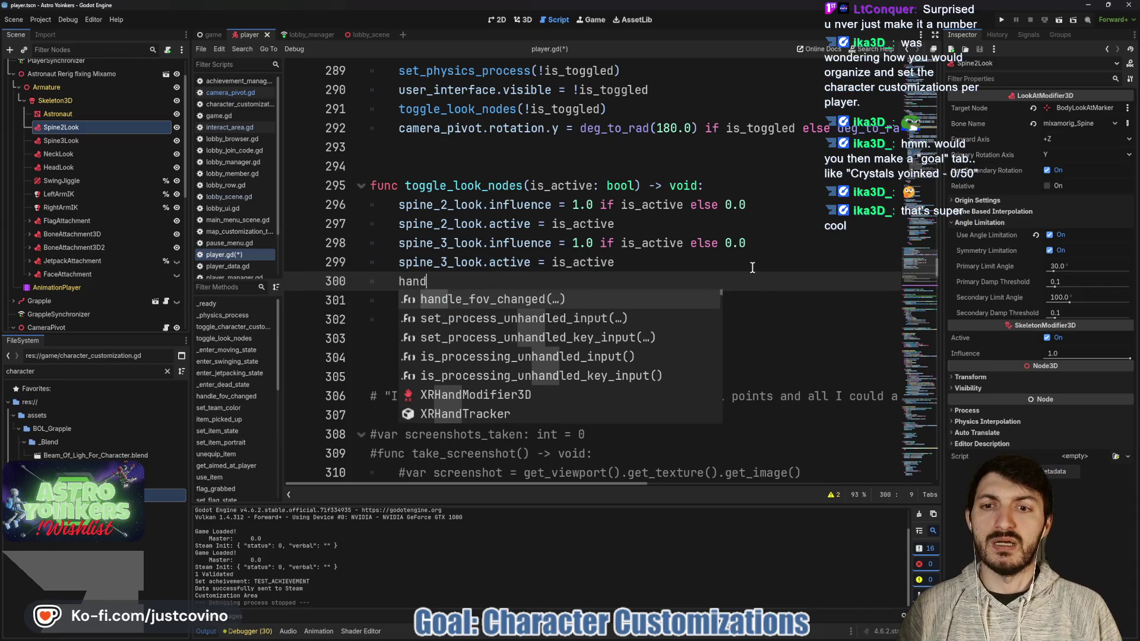
key("BackSpace")
key("BackSpace")
key("BackSpace")
type("ead")
key("Return")
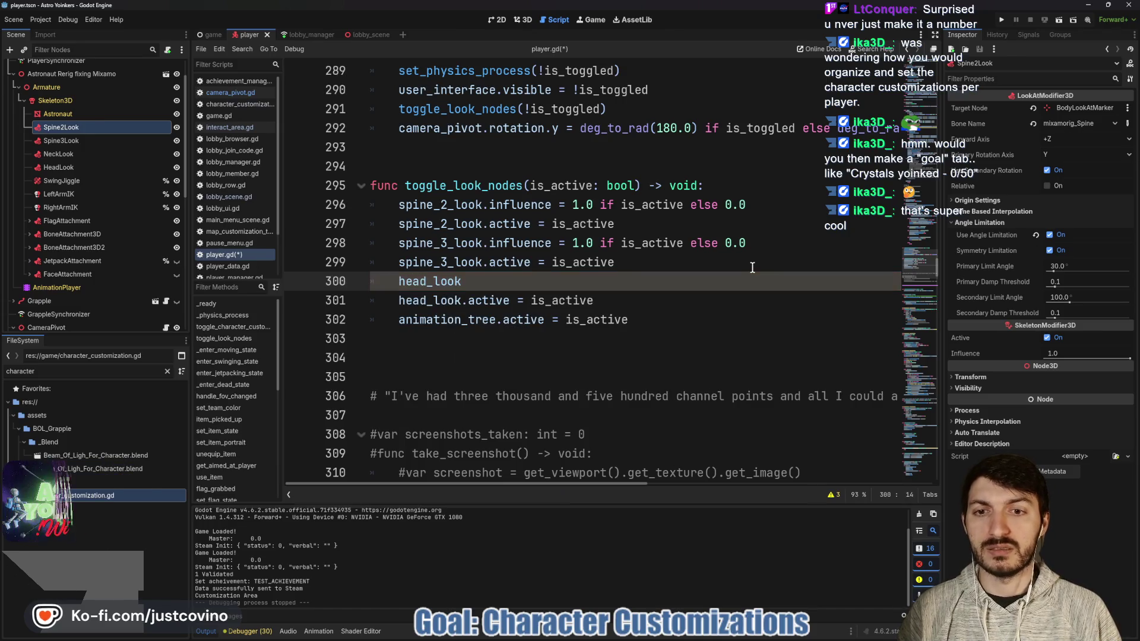
type(".in")
key("Return")
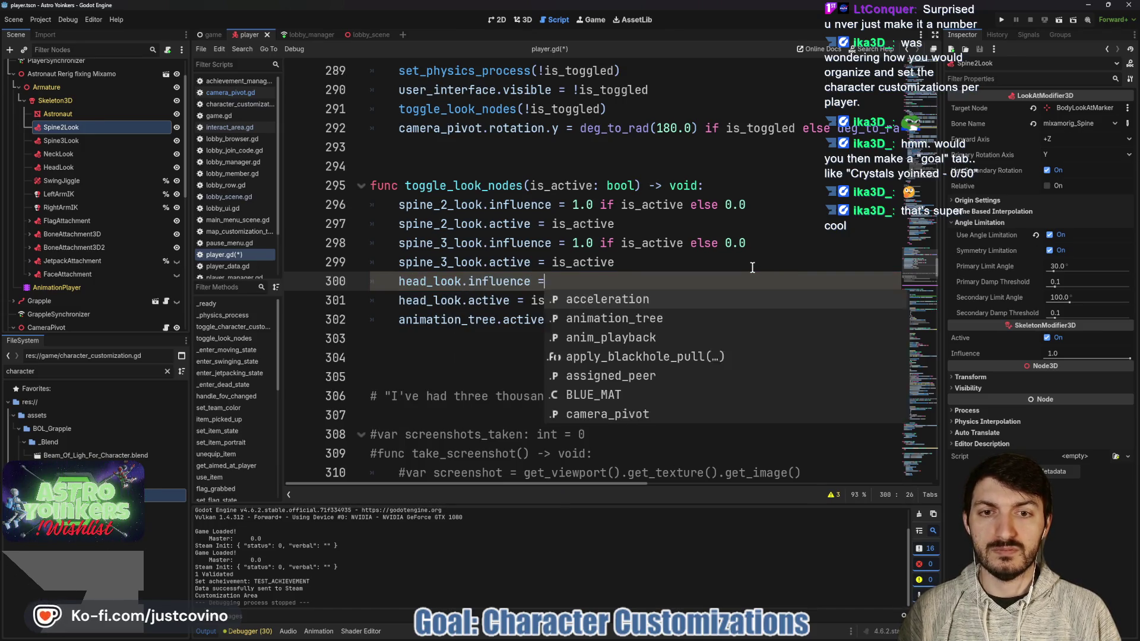
key("BackSpace")
type("= 1.0 if is_active else 0.0")
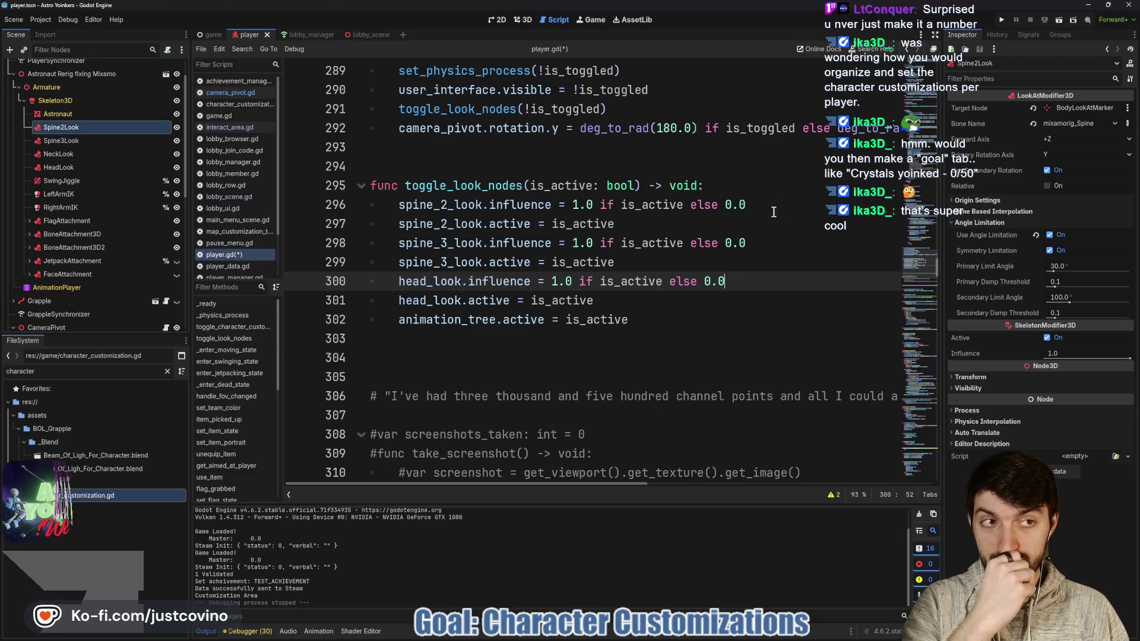
key("F5")
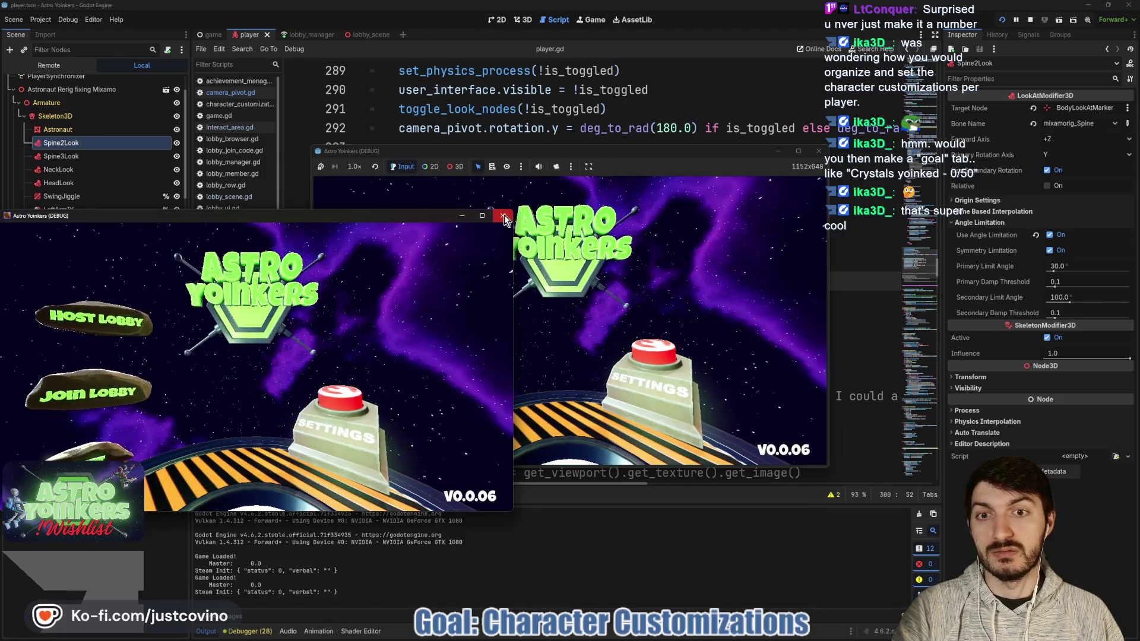
Step: Close the extra game window and host a private lobby
left_click(504, 216)
left_click(394, 269)
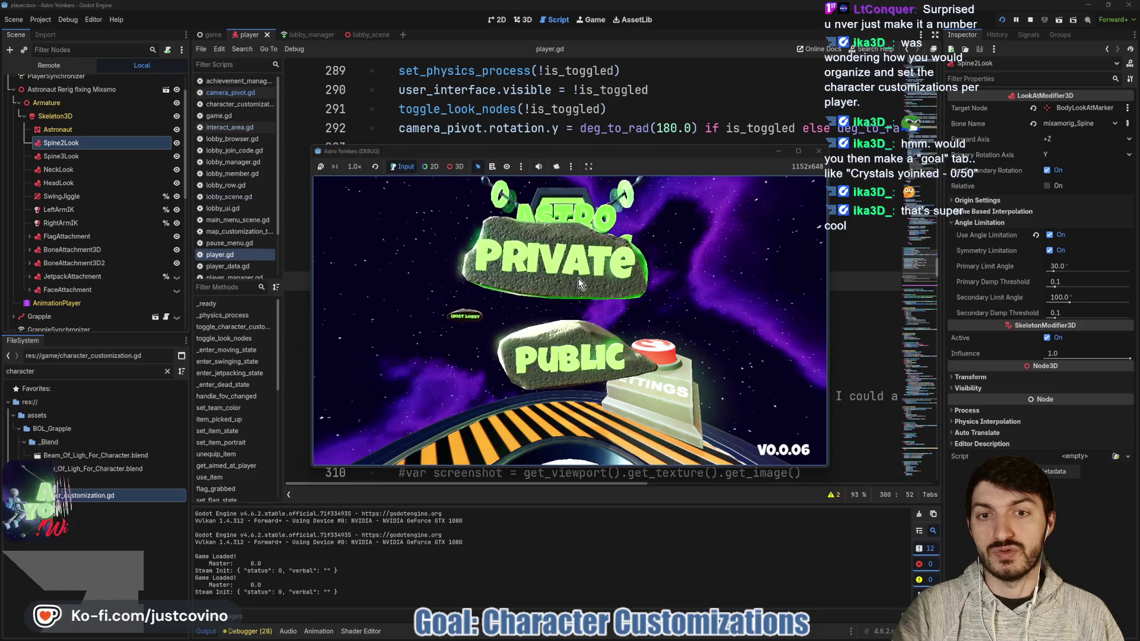
left_click(579, 283)
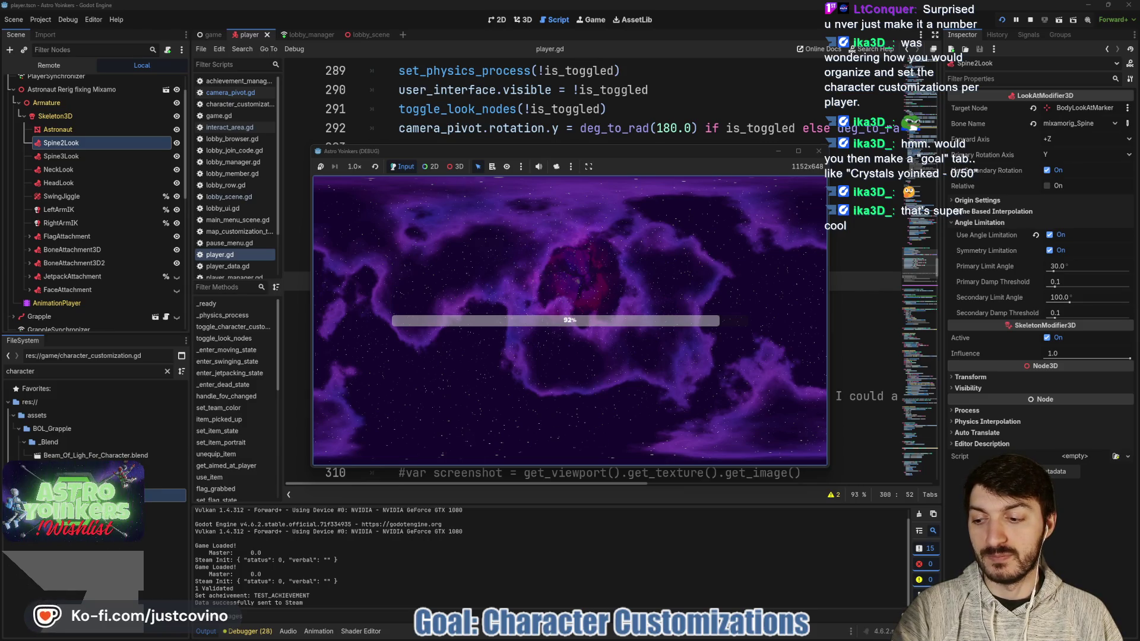
Step: Walk to the locker-room customization spot, enter and leave customization, try the radial wheel, then stop the game
key("w")
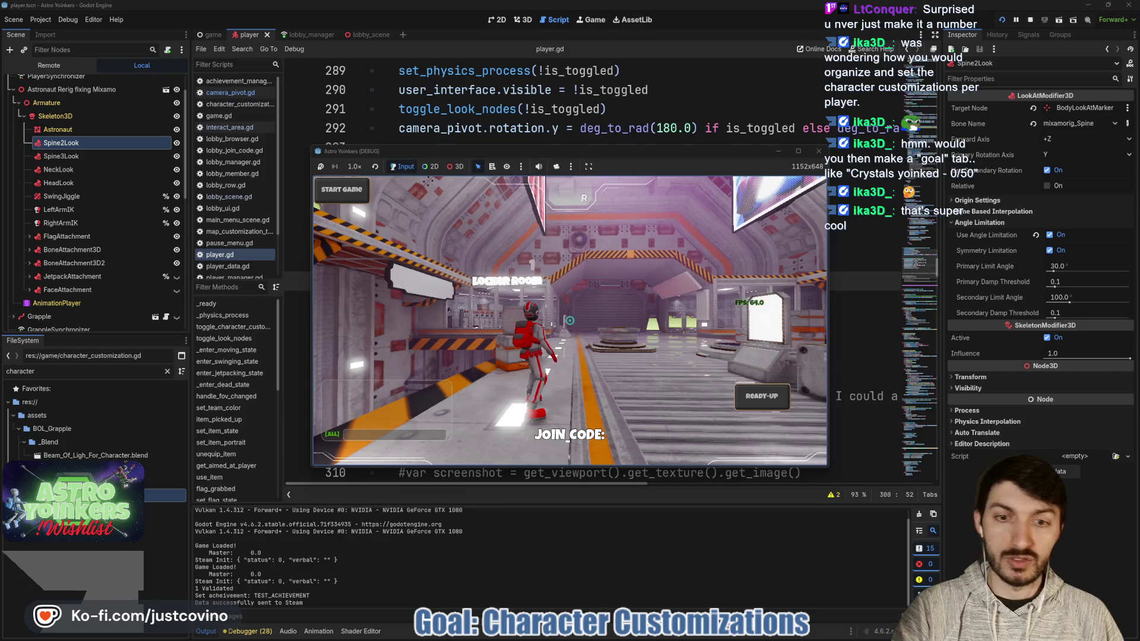
key("w")
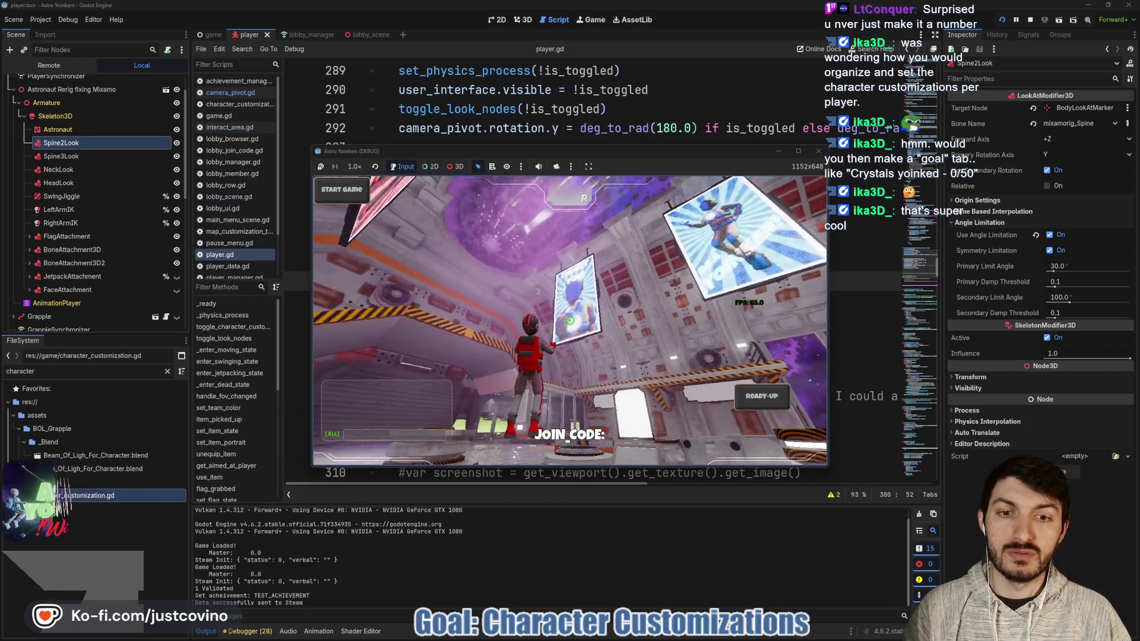
key("w")
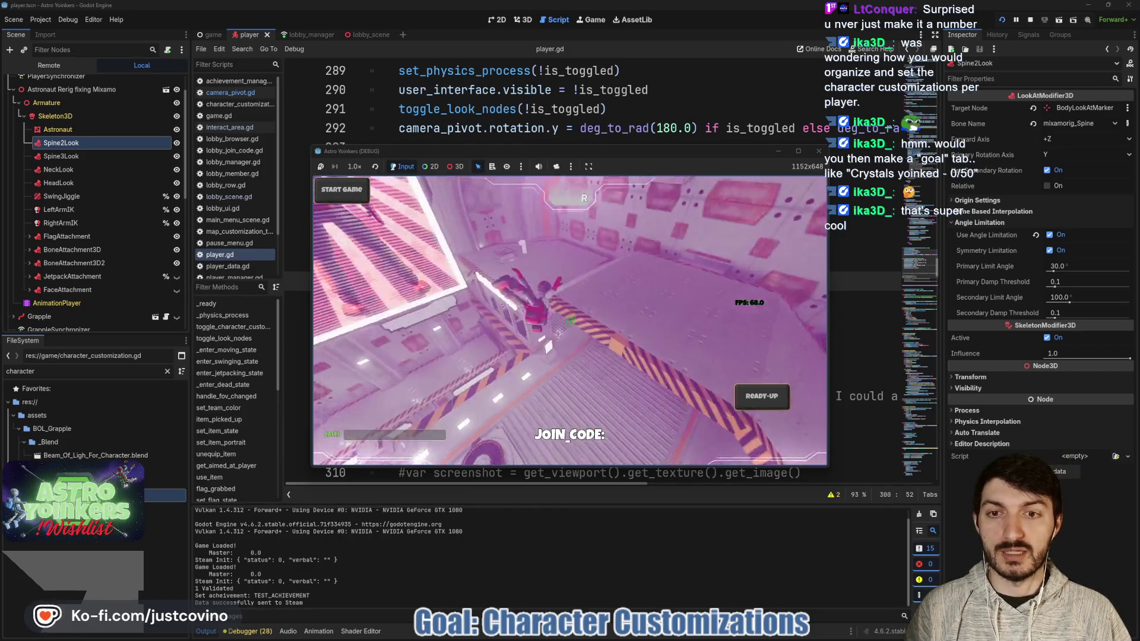
key("w")
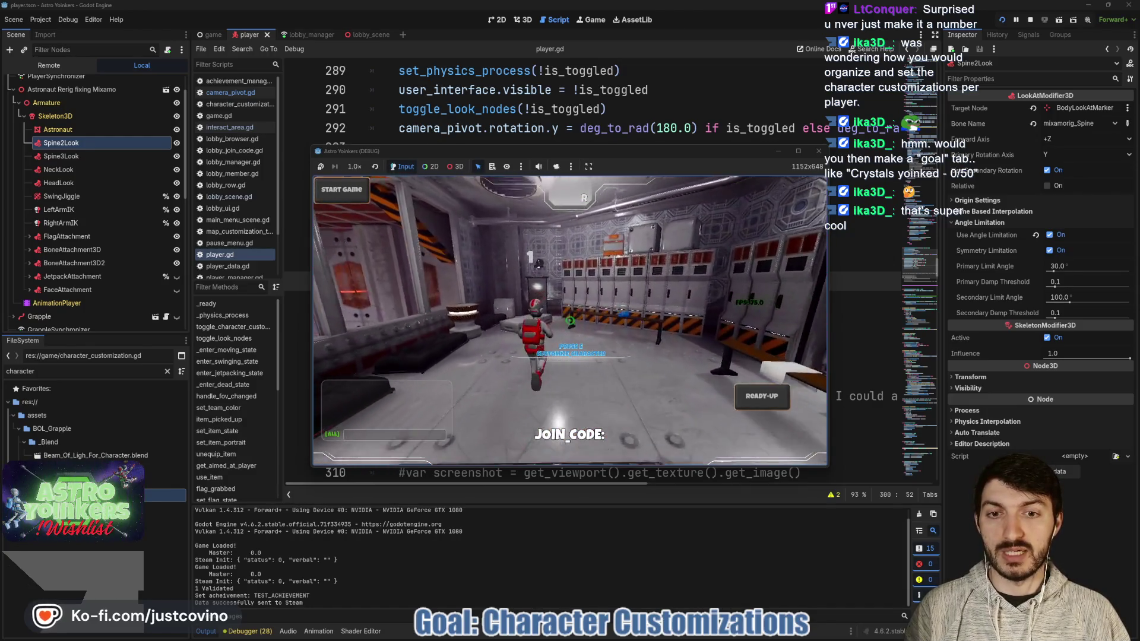
key("e")
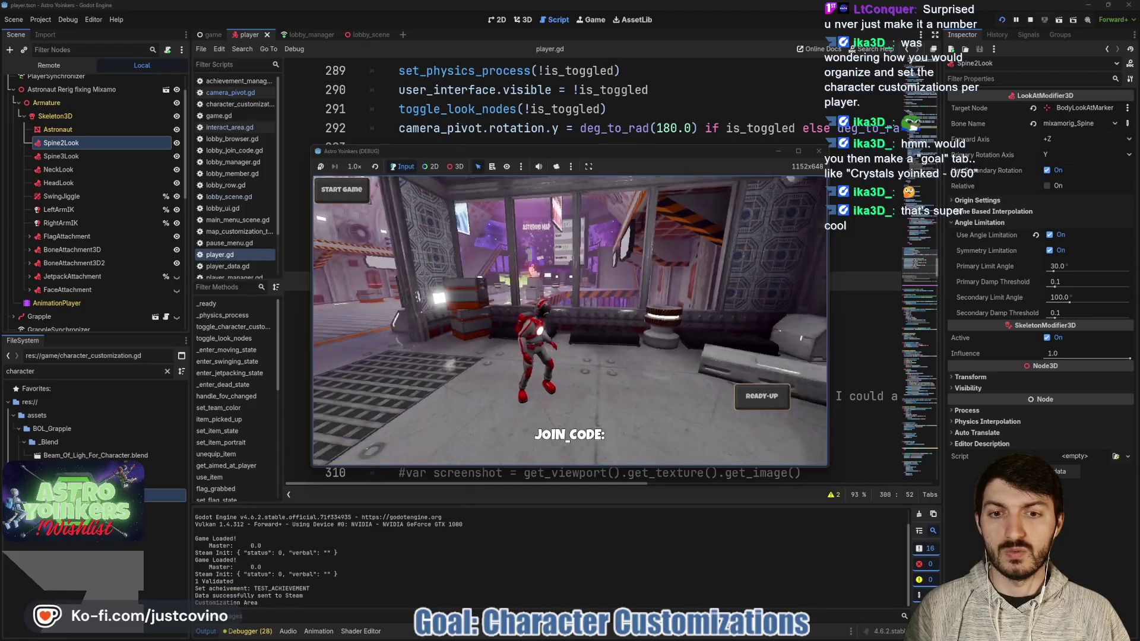
key("w")
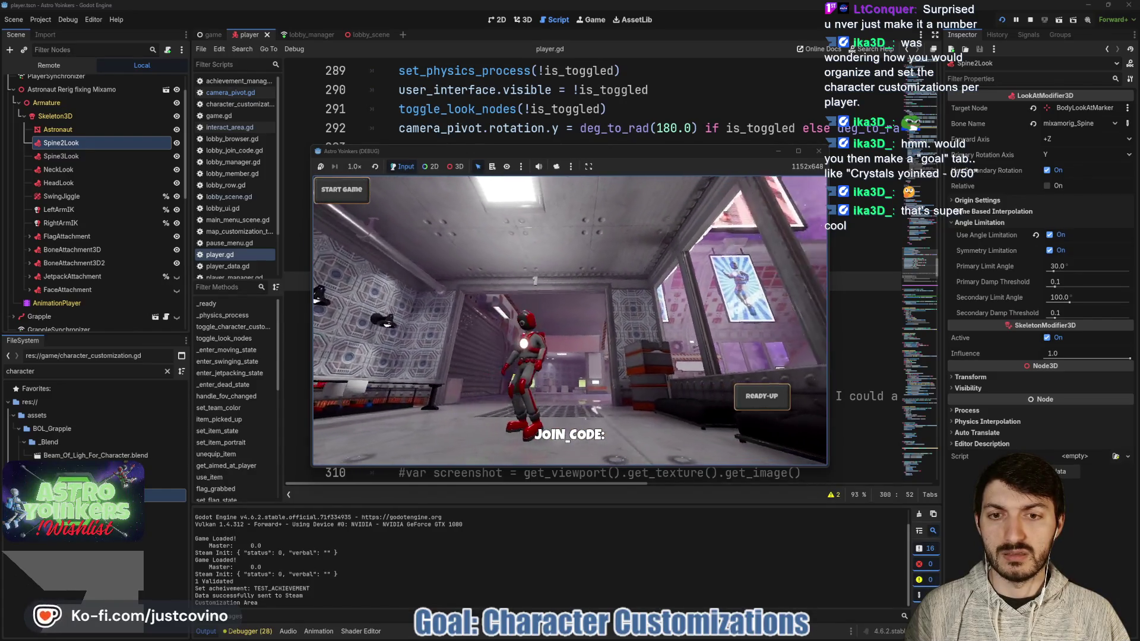
key("Tab")
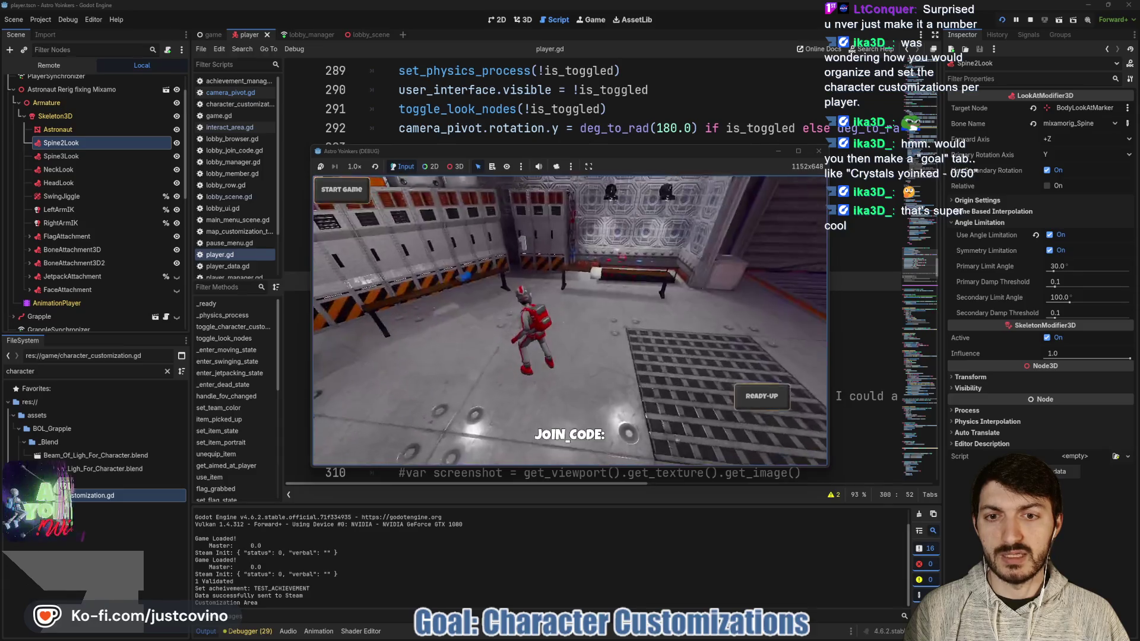
key("F8")
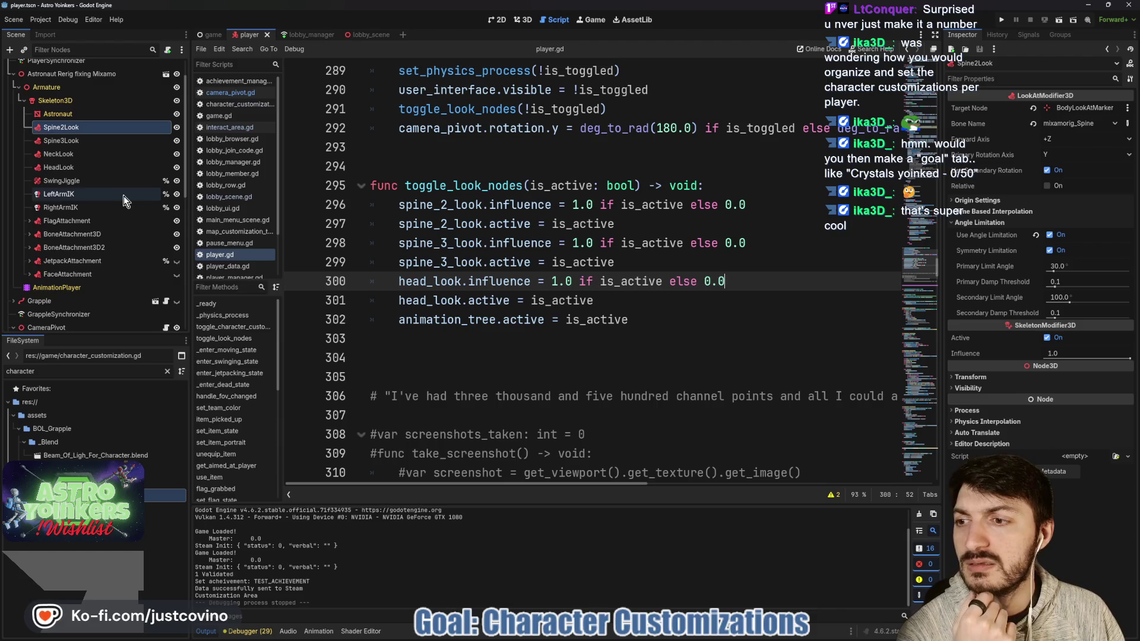
scroll(90, 226, "down", 5)
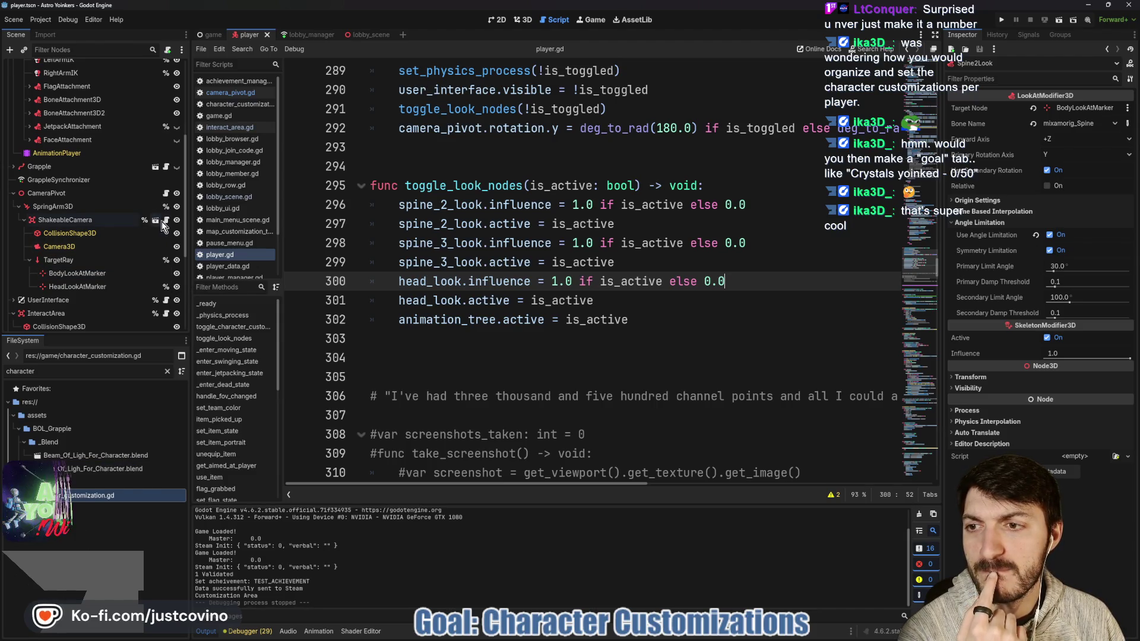
left_click(166, 194)
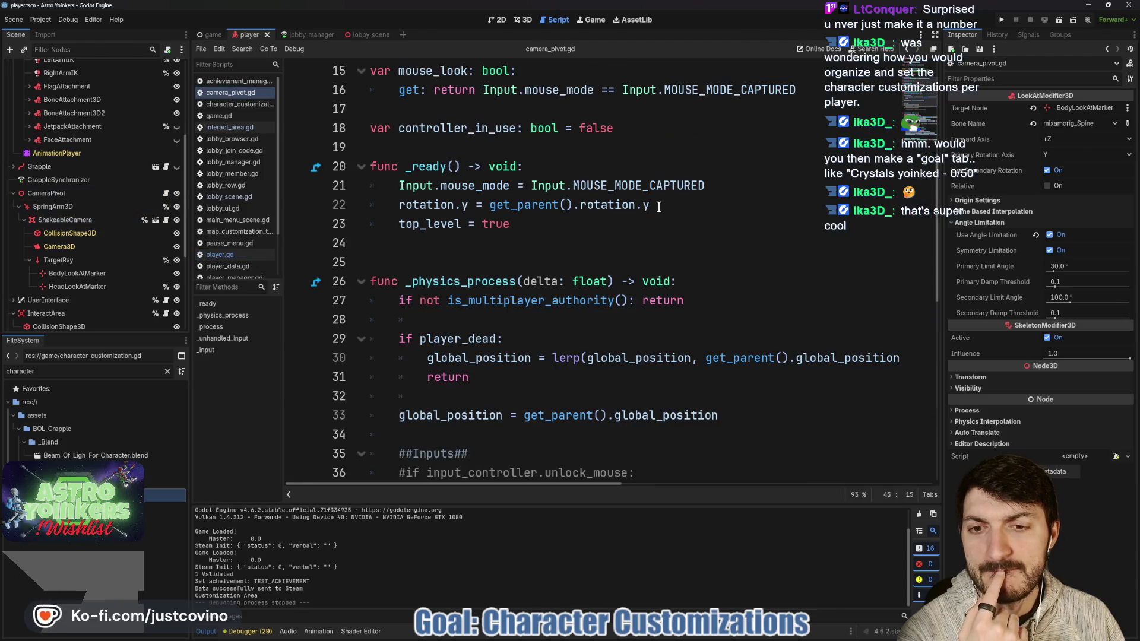
scroll(659, 207, "down", 2)
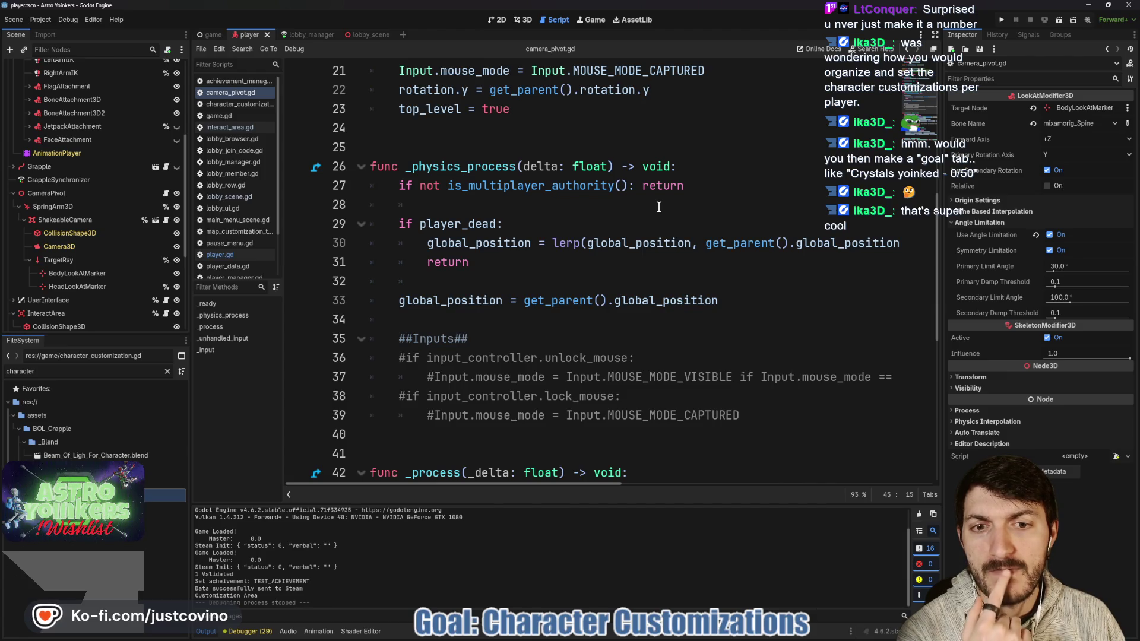
scroll(658, 206, "down", 3)
scroll(658, 207, "down", 2)
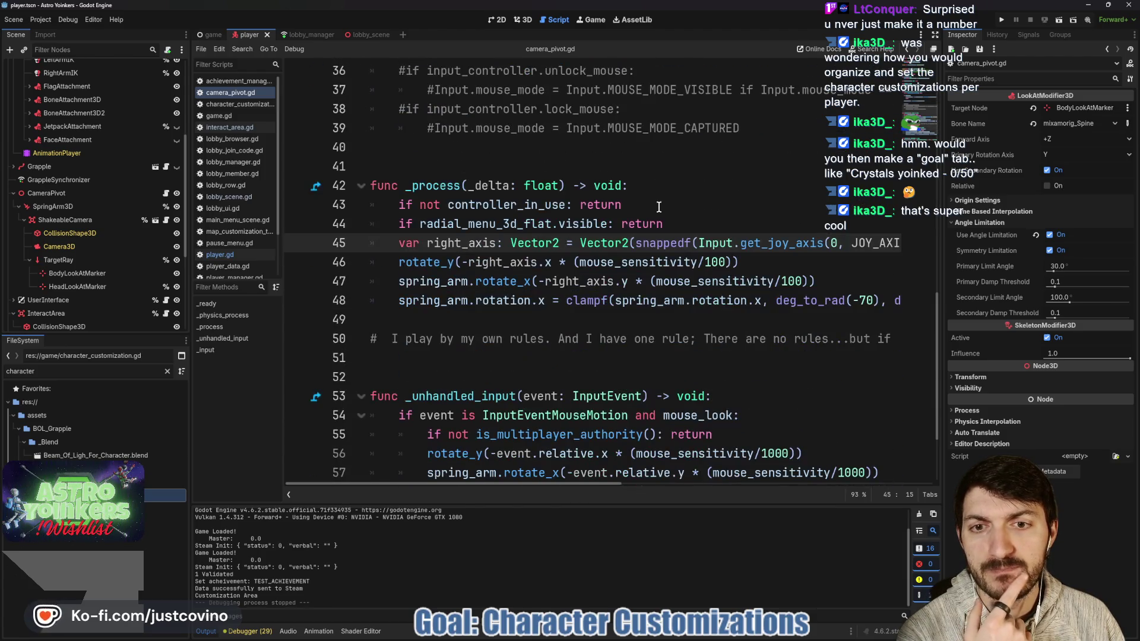
scroll(659, 206, "down", 2)
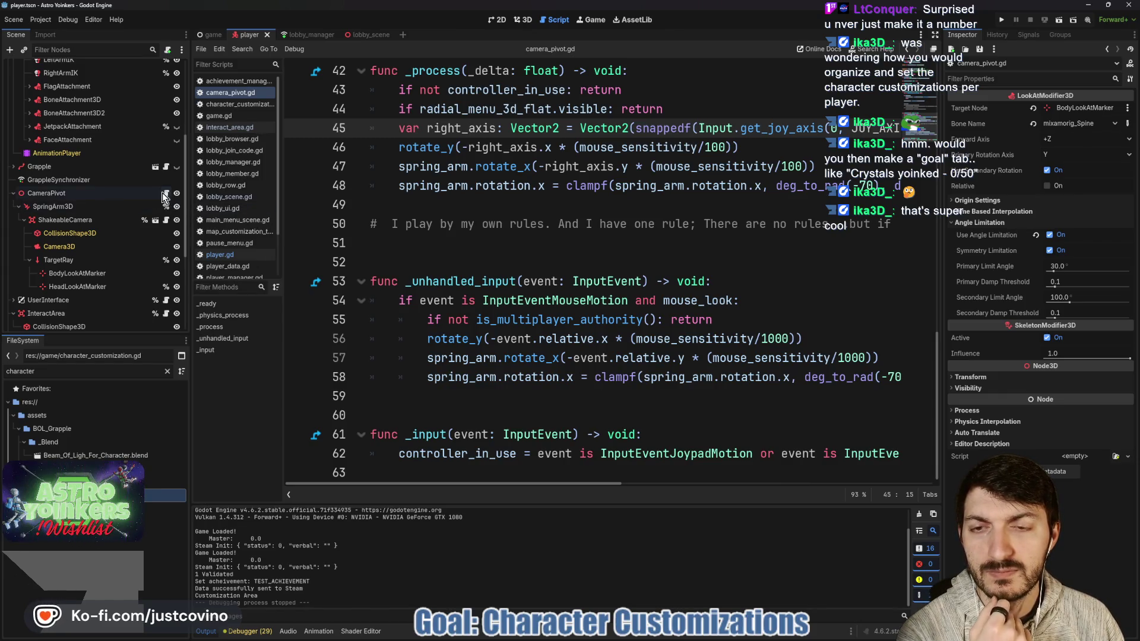
scroll(160, 178, "up", 5)
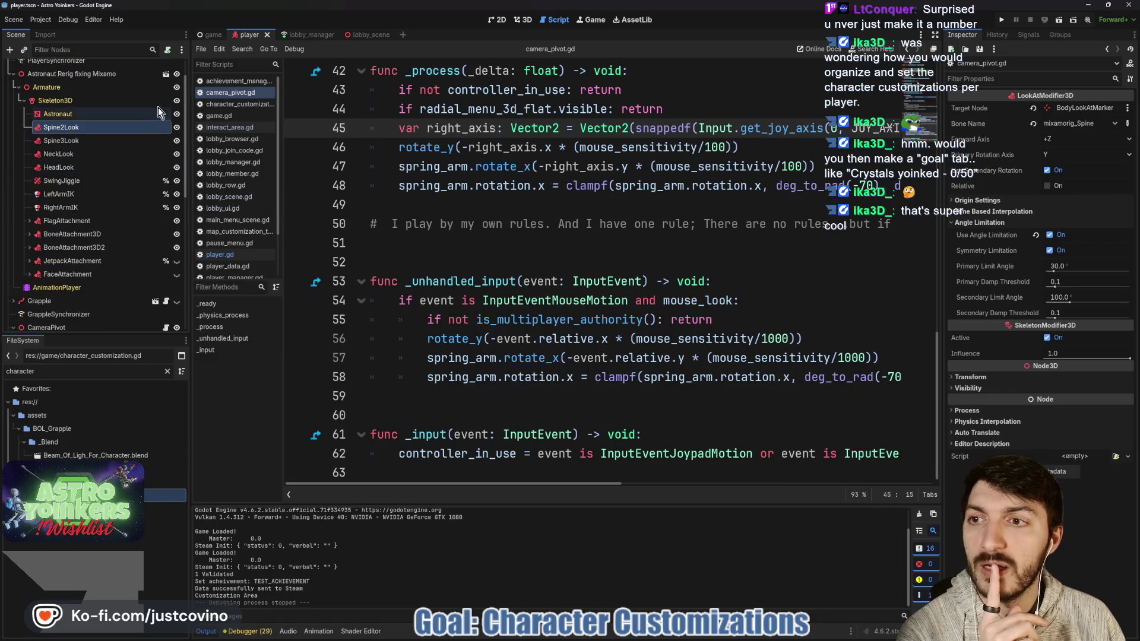
left_click(166, 67)
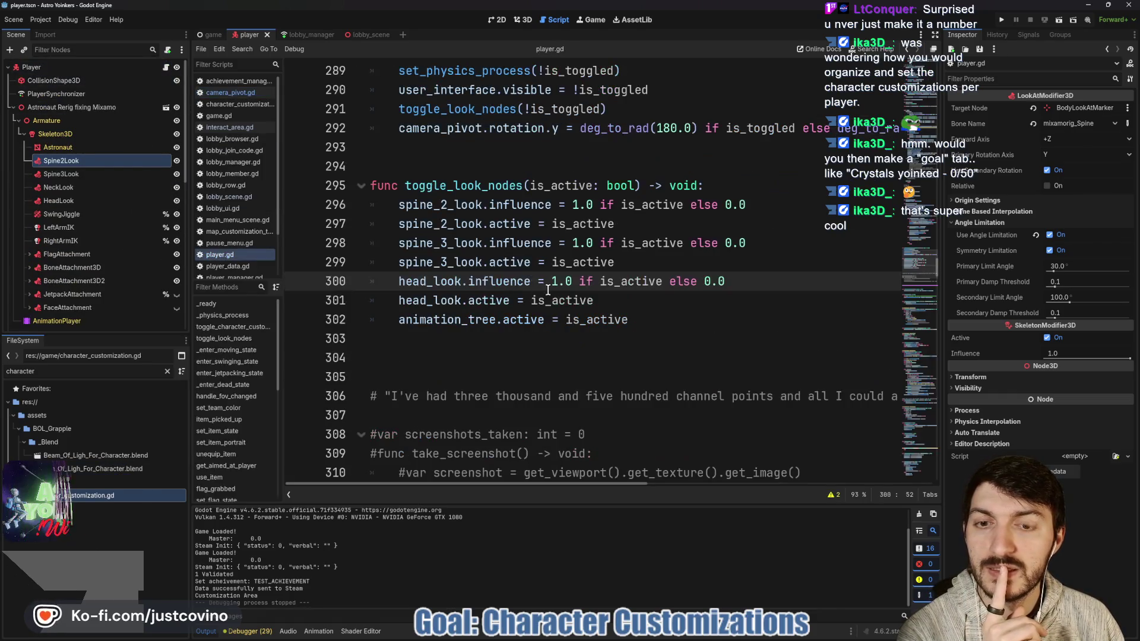
Step: Start a camera_pivot.camera.look_at() call on line 303, then delete it again
left_click(687, 314)
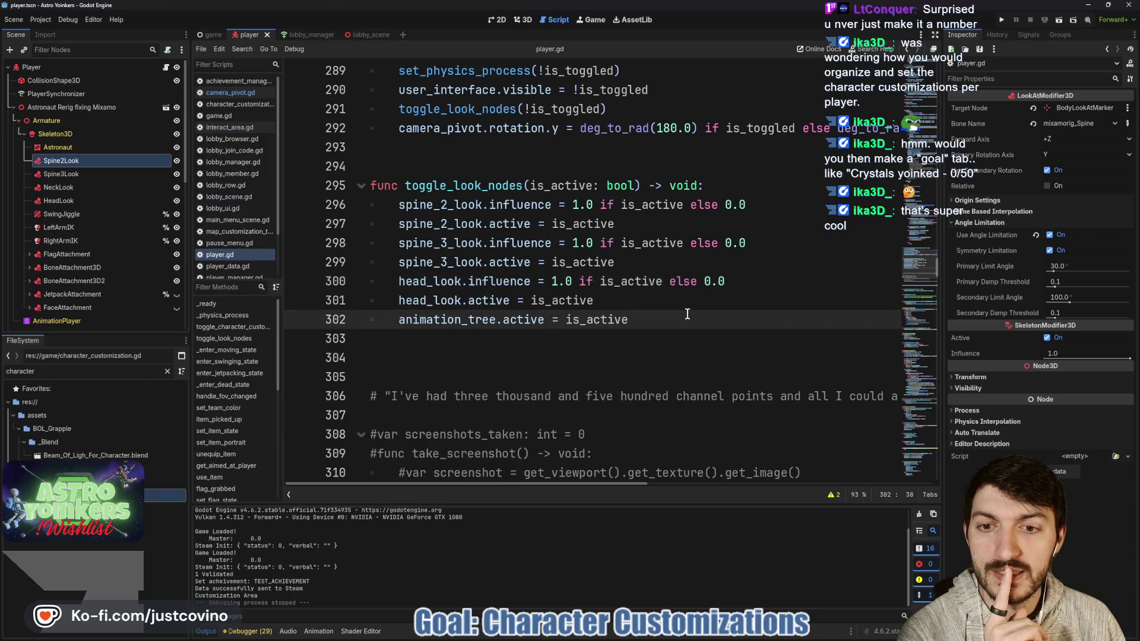
key("Return")
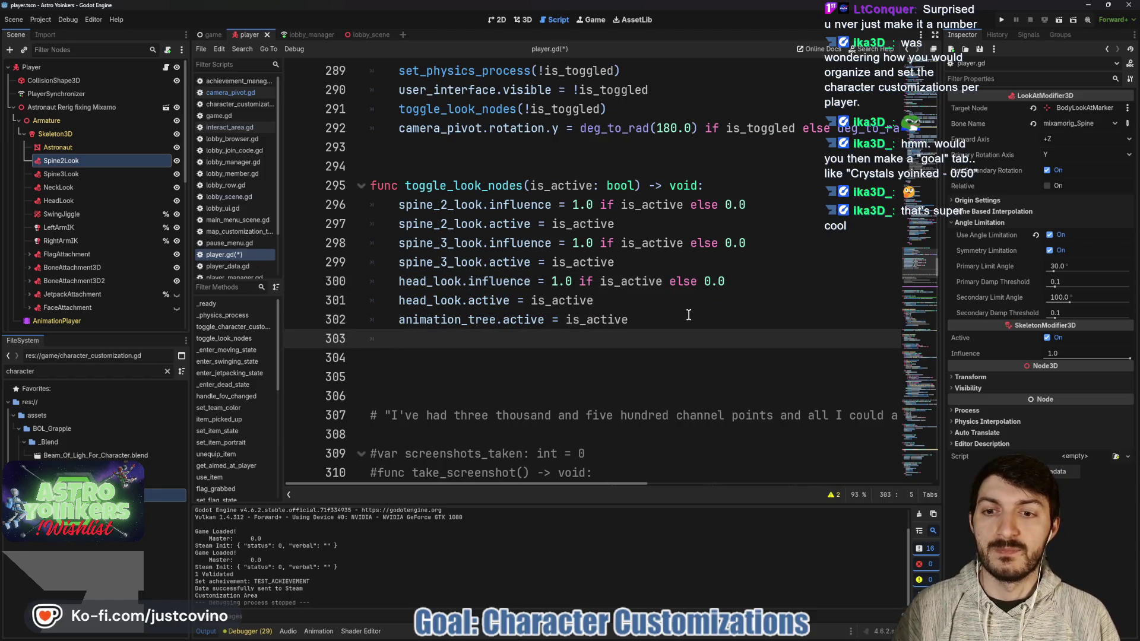
type("camera_pivot.ca")
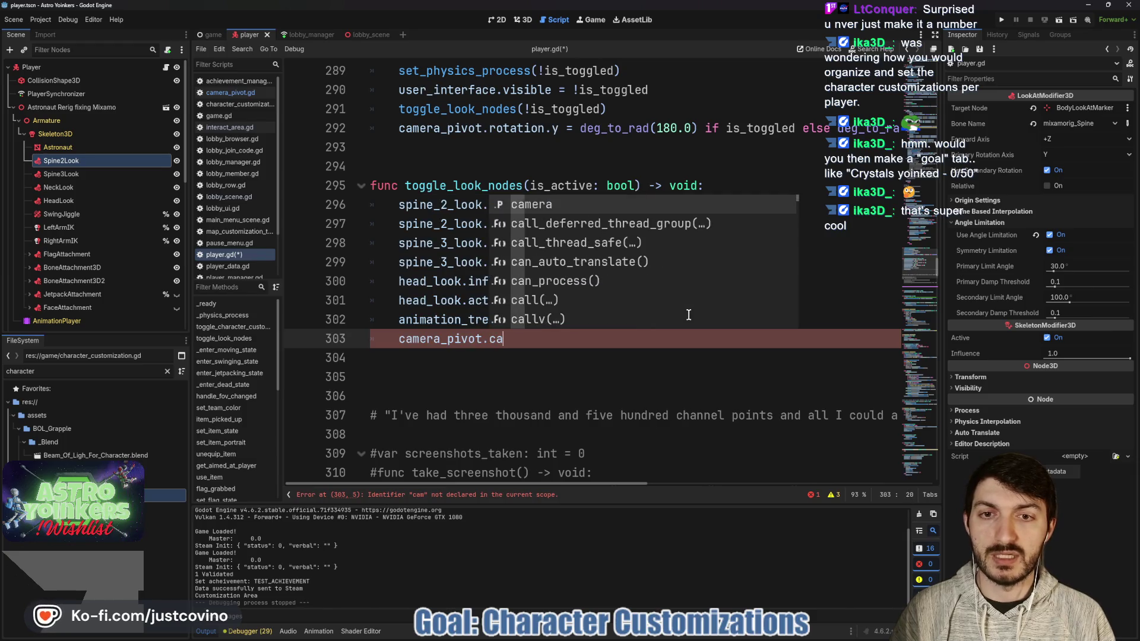
key("Return")
type(".look_")
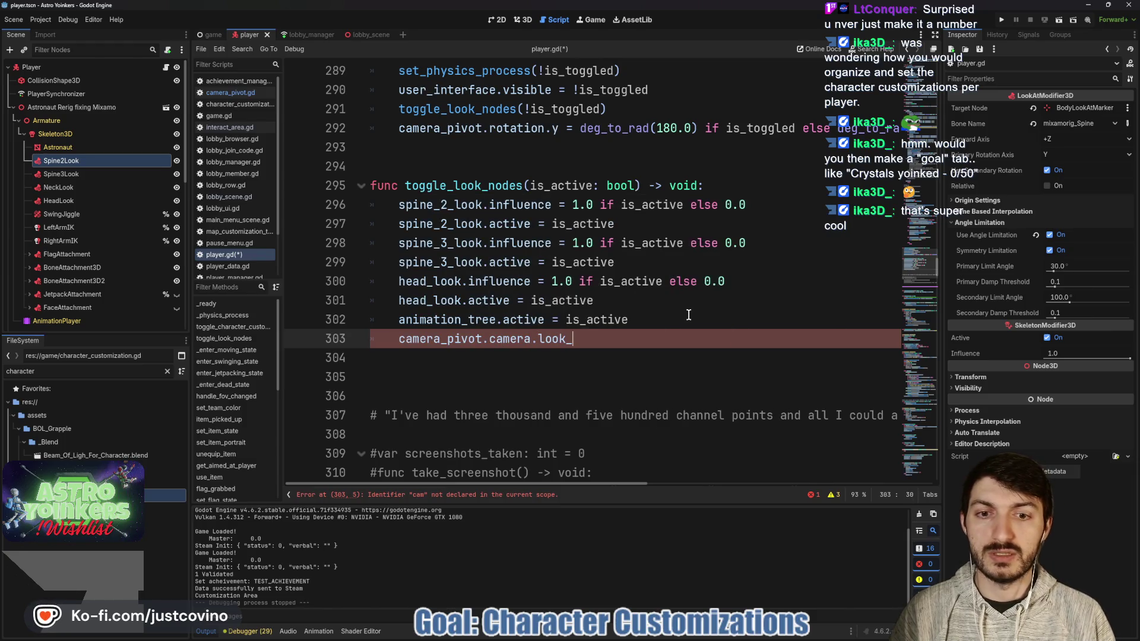
type("at(")
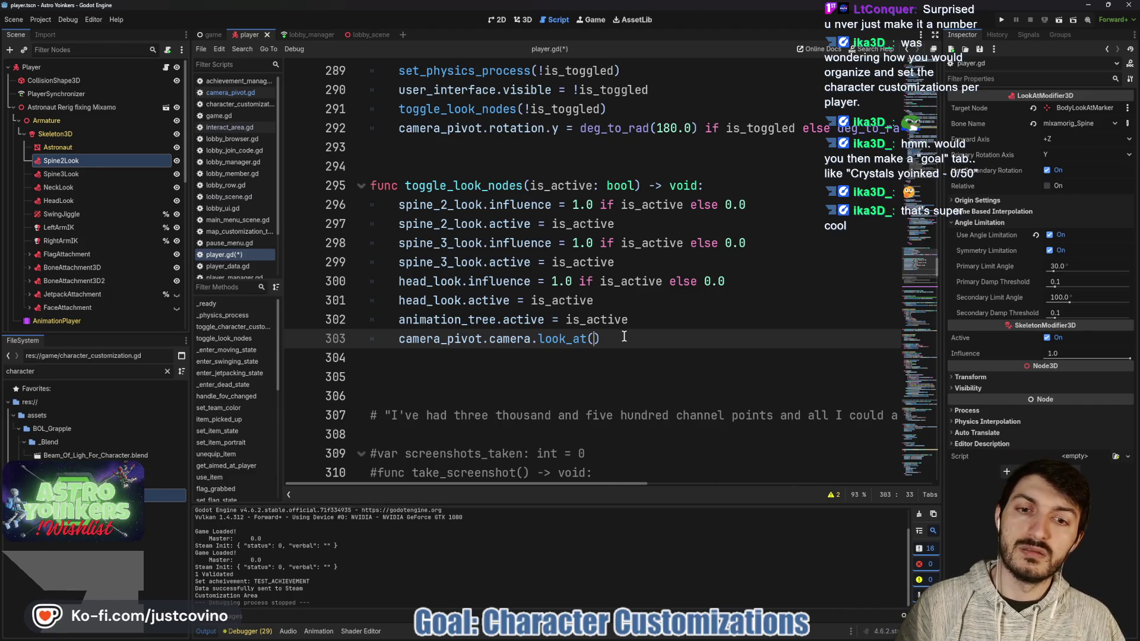
left_click_drag(624, 336, 402, 338)
key("BackSpace")
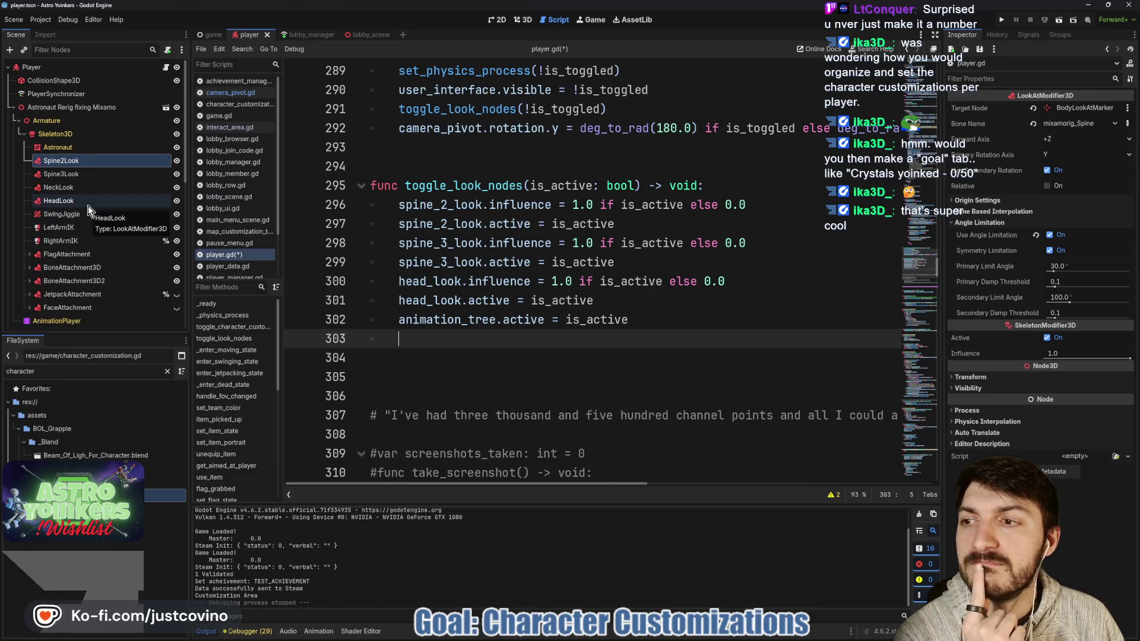
Step: Select HeadLook in the Scene dock and switch to the 3D view
scroll(88, 205, "down", 3)
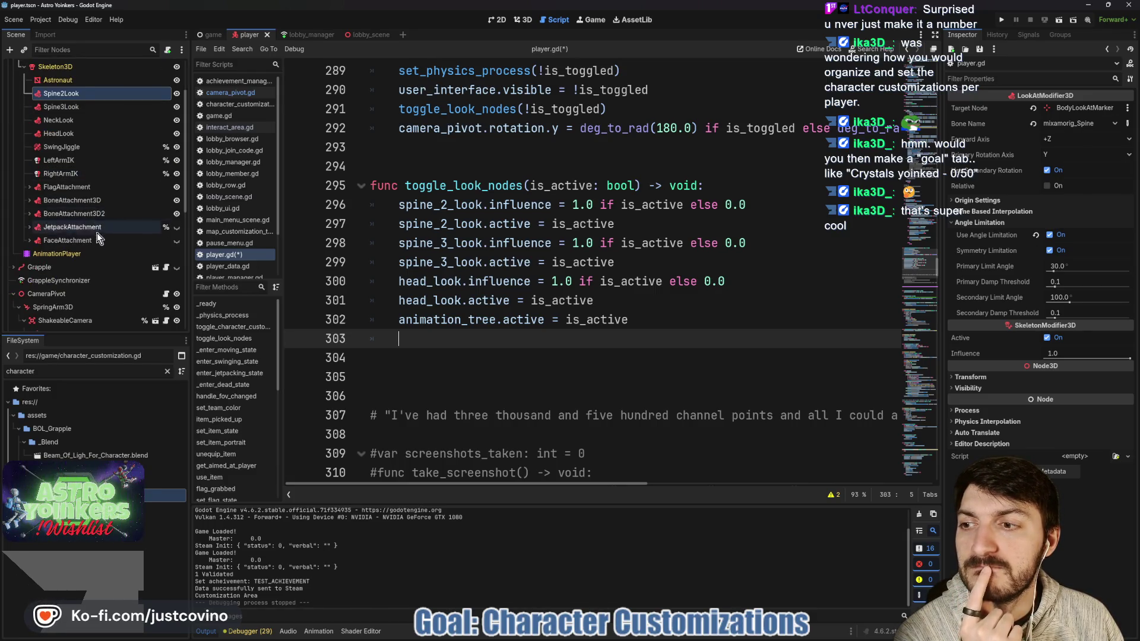
scroll(108, 284, "down", 4)
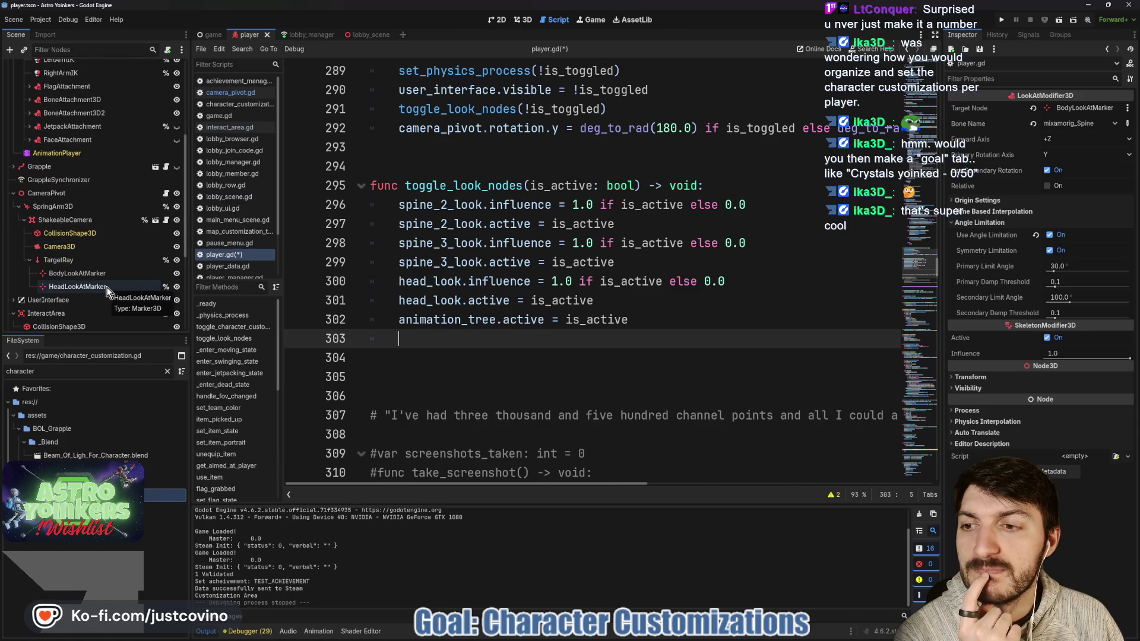
scroll(101, 152, "up", 6)
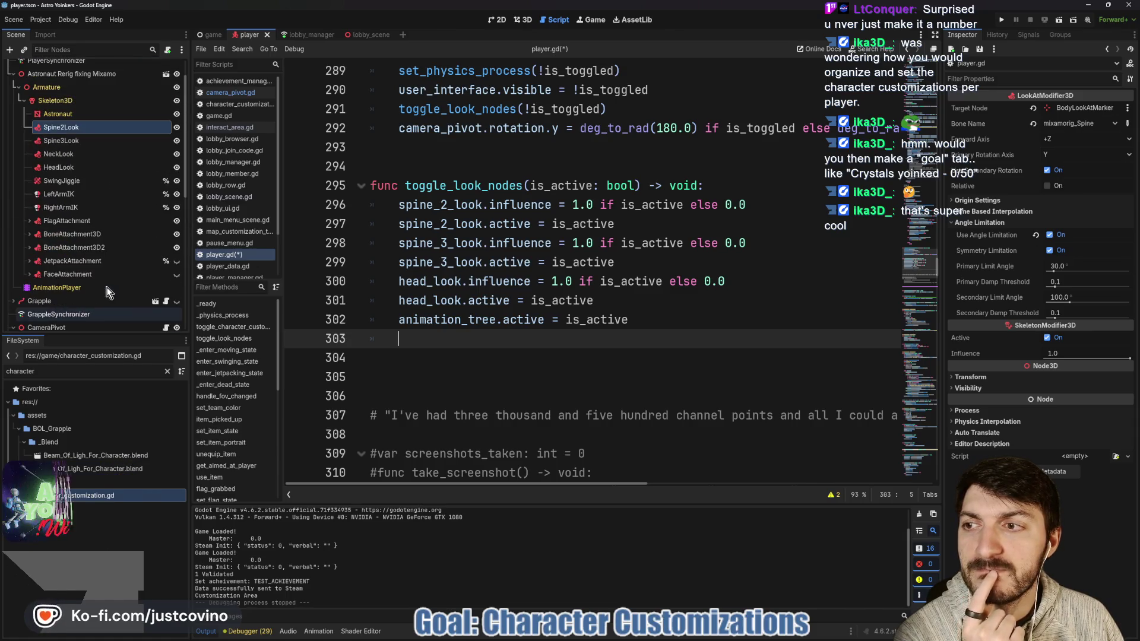
left_click(102, 164)
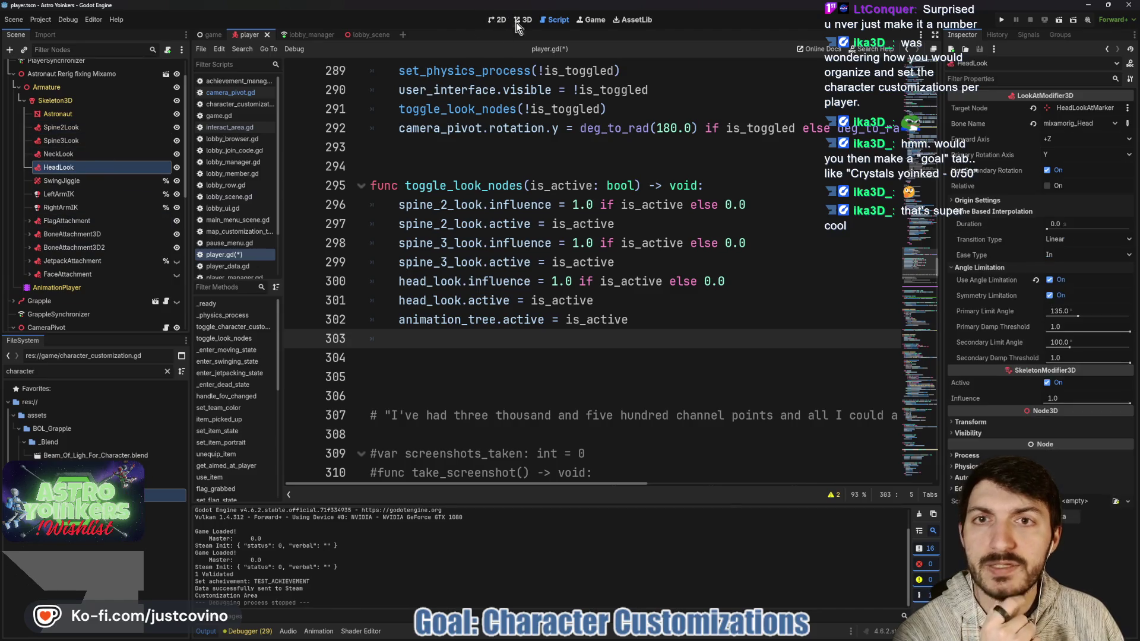
left_click(520, 20)
scroll(679, 284, "down", 2)
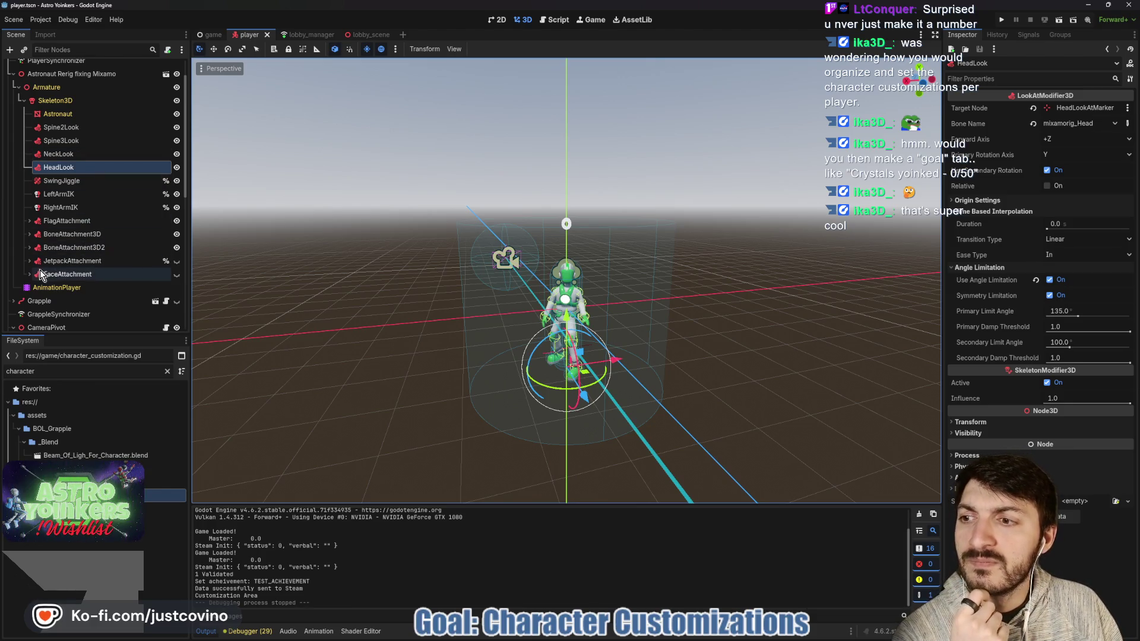
left_click(27, 247)
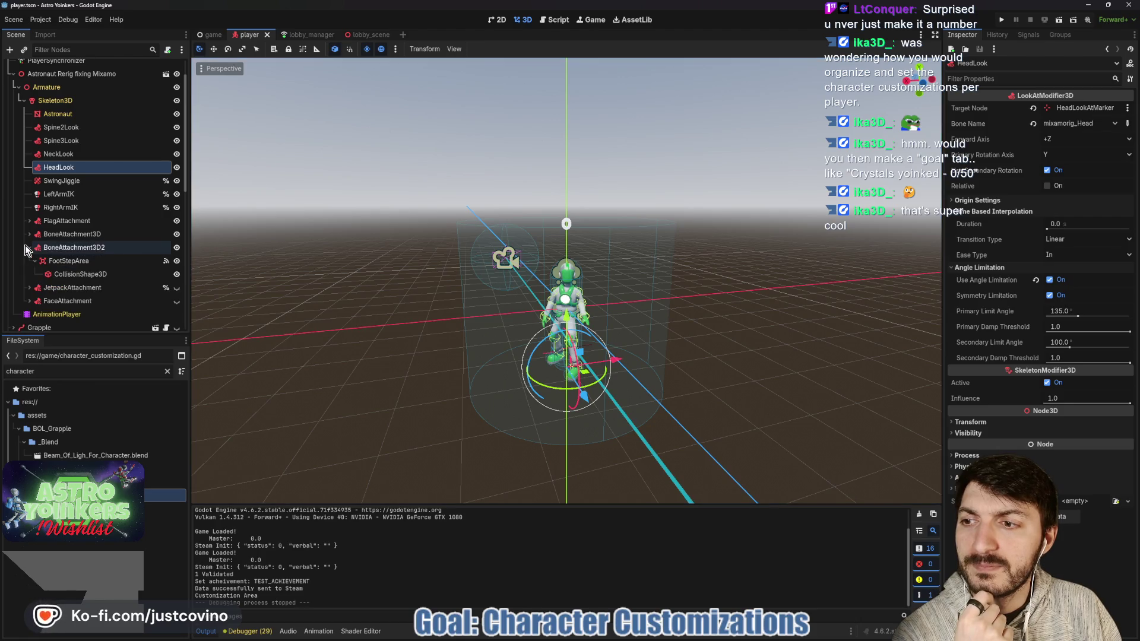
left_click(25, 246)
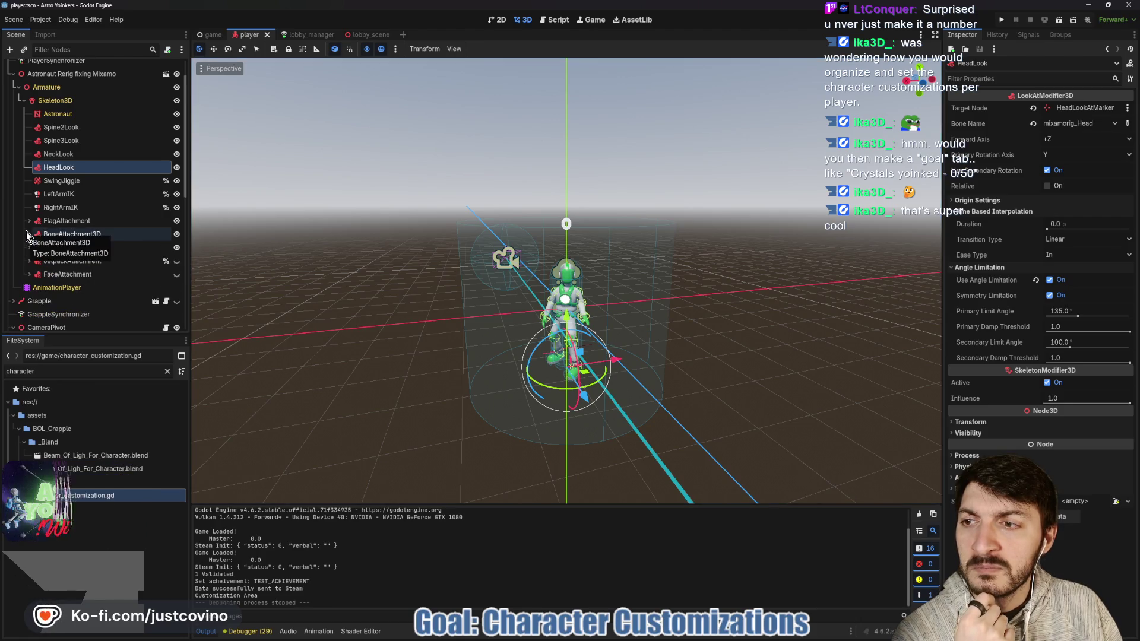
left_click(27, 234)
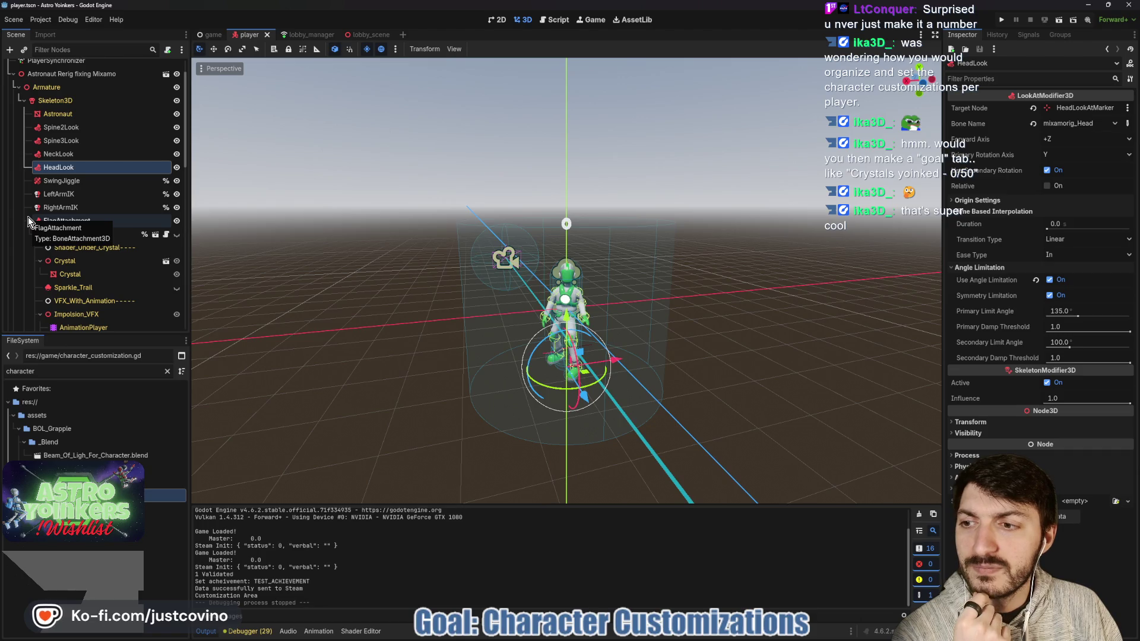
left_click(27, 234)
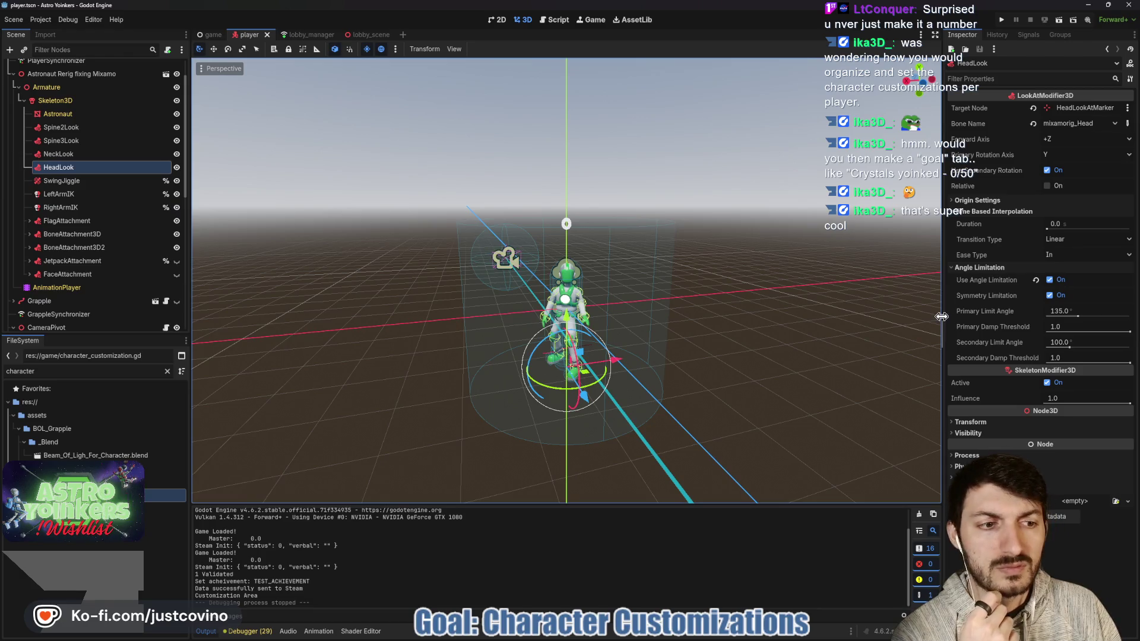
left_click(1048, 383)
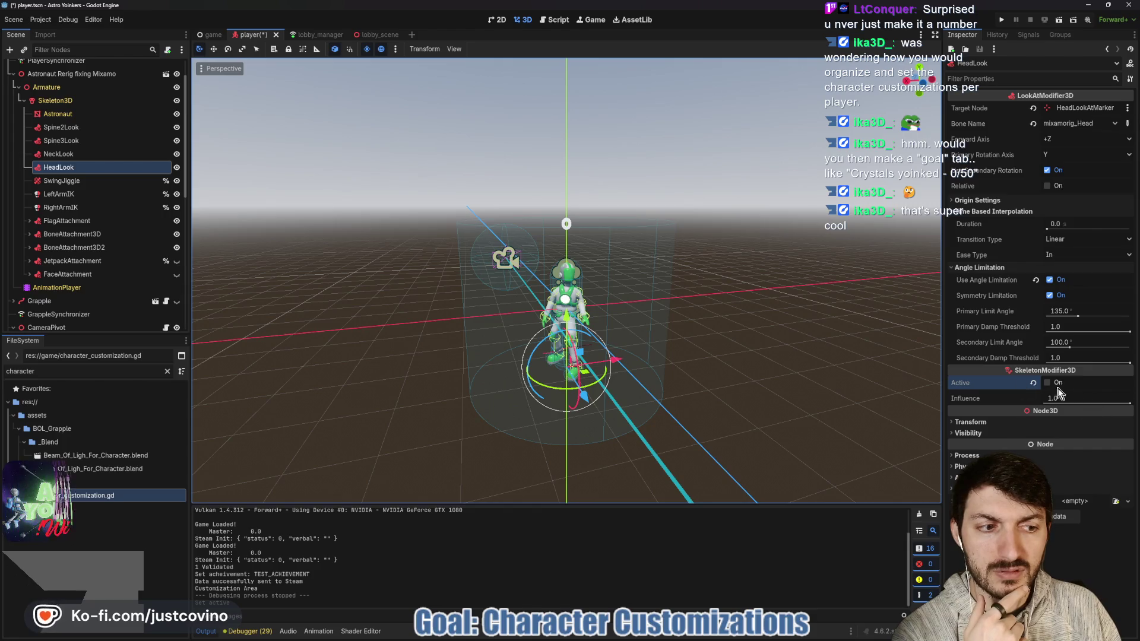
left_click(1047, 383)
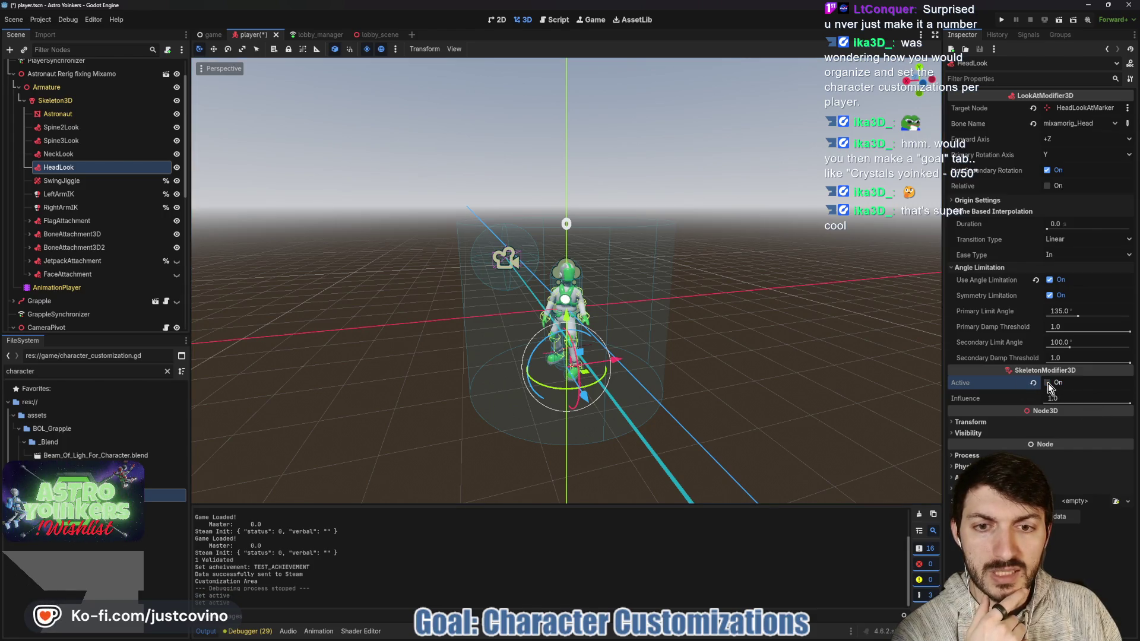
mouse_move(831, 357)
left_mouse_down()
mouse_move(710, 310)
mouse_move(746, 337)
left_mouse_up()
left_click(1047, 383)
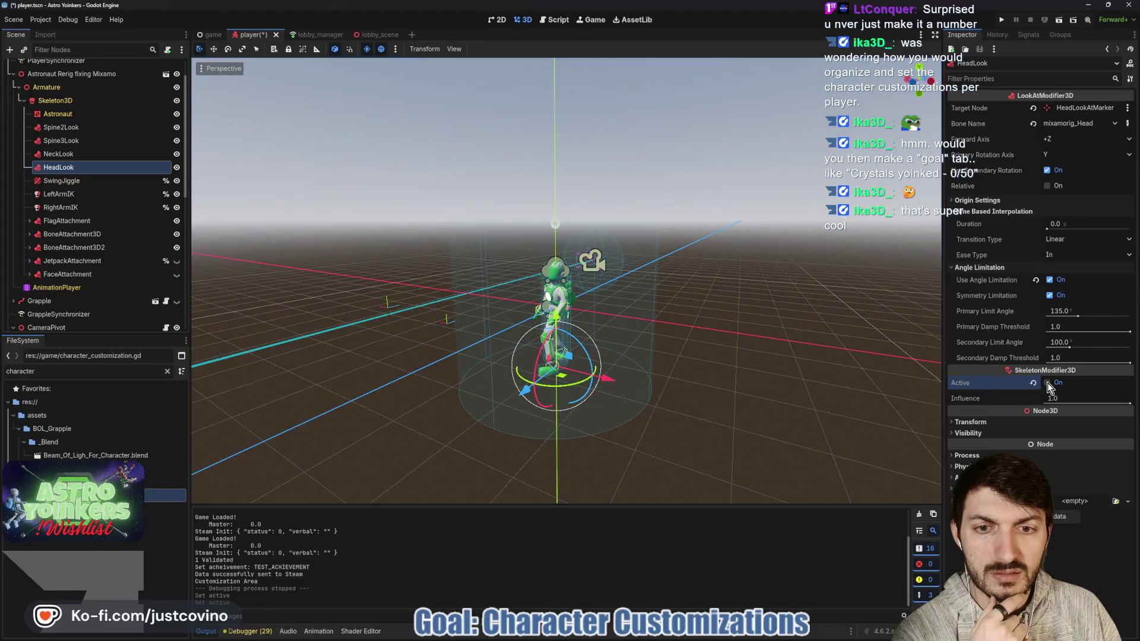
left_click(1046, 383)
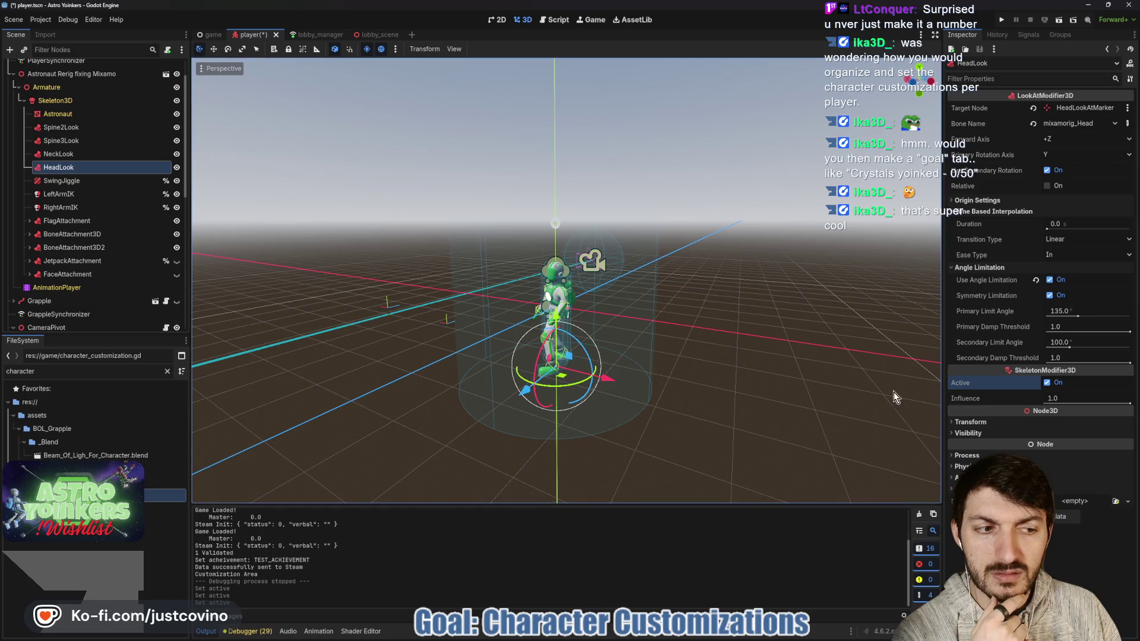
left_click_drag(1115, 402, 1123, 408)
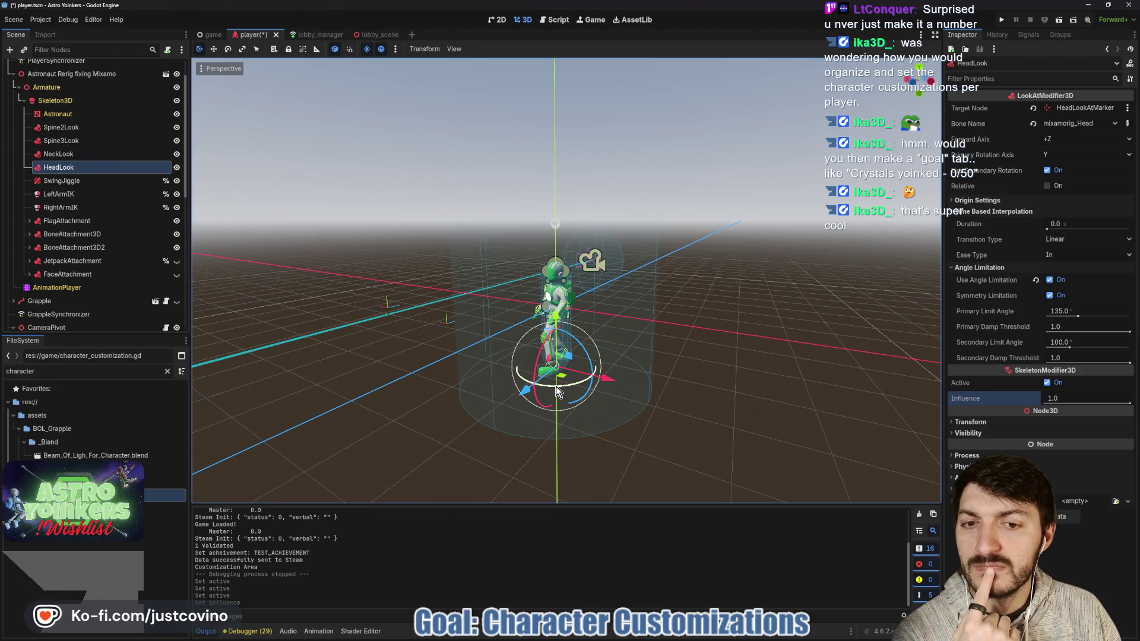
Step: Uncheck Active on HeadLook, then on Spine2Look and Spine3Look together
left_click(1083, 381)
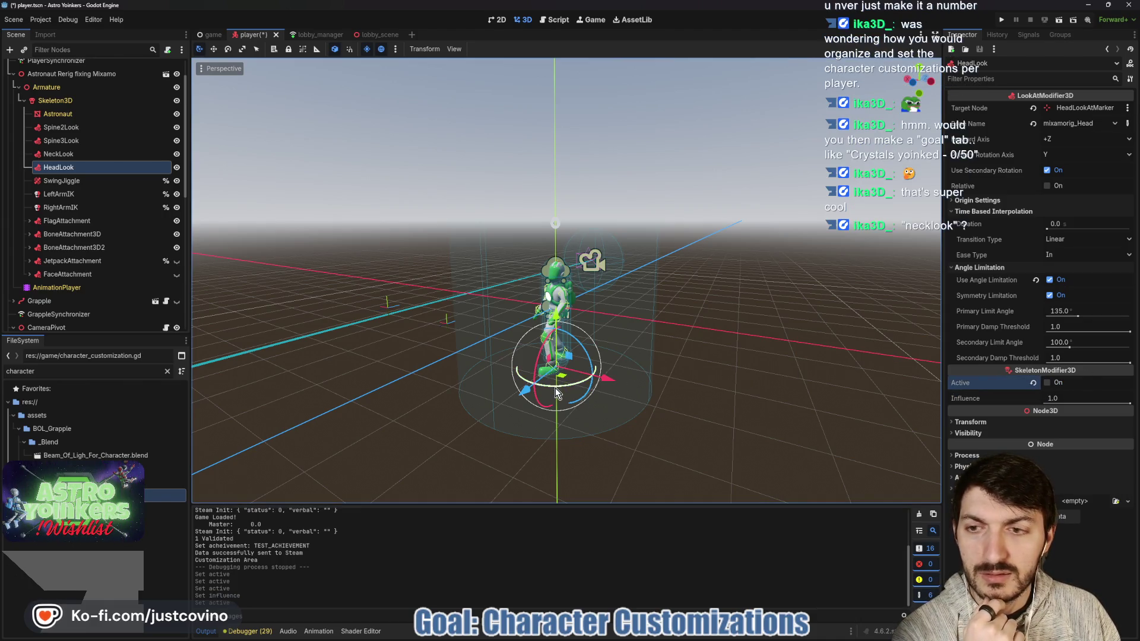
left_click(59, 154)
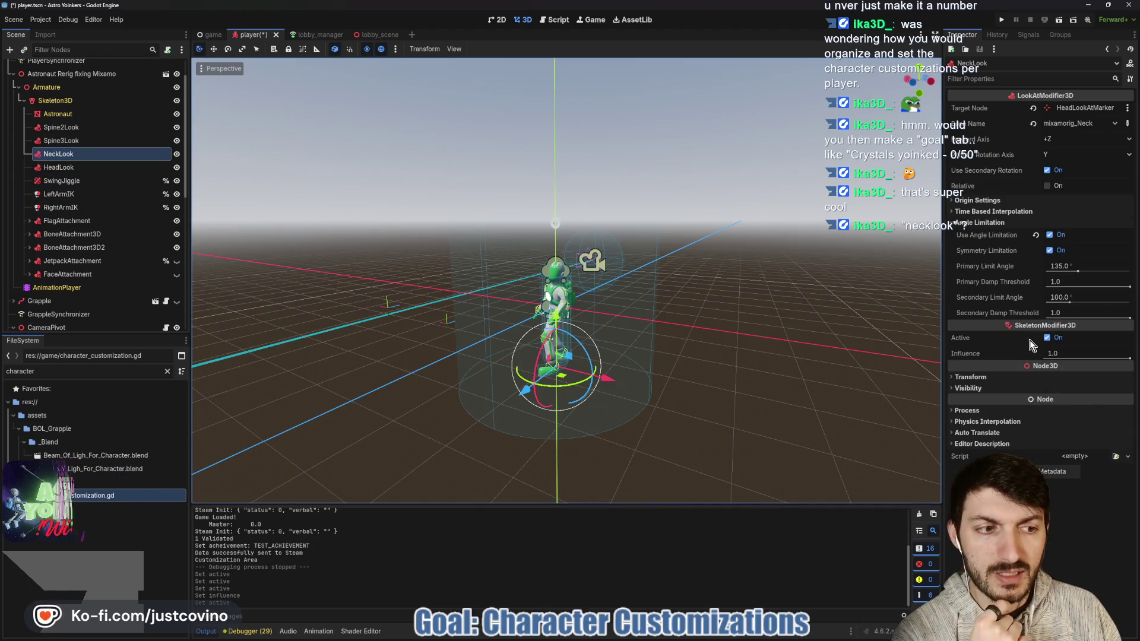
left_click(65, 130)
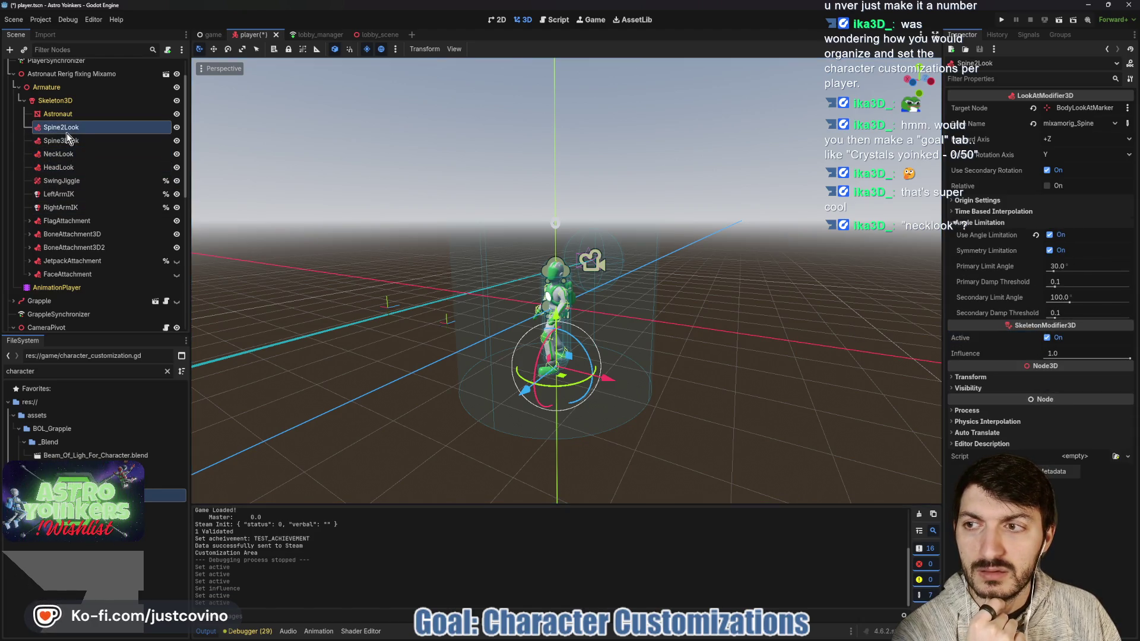
left_click(78, 143, "ctrl")
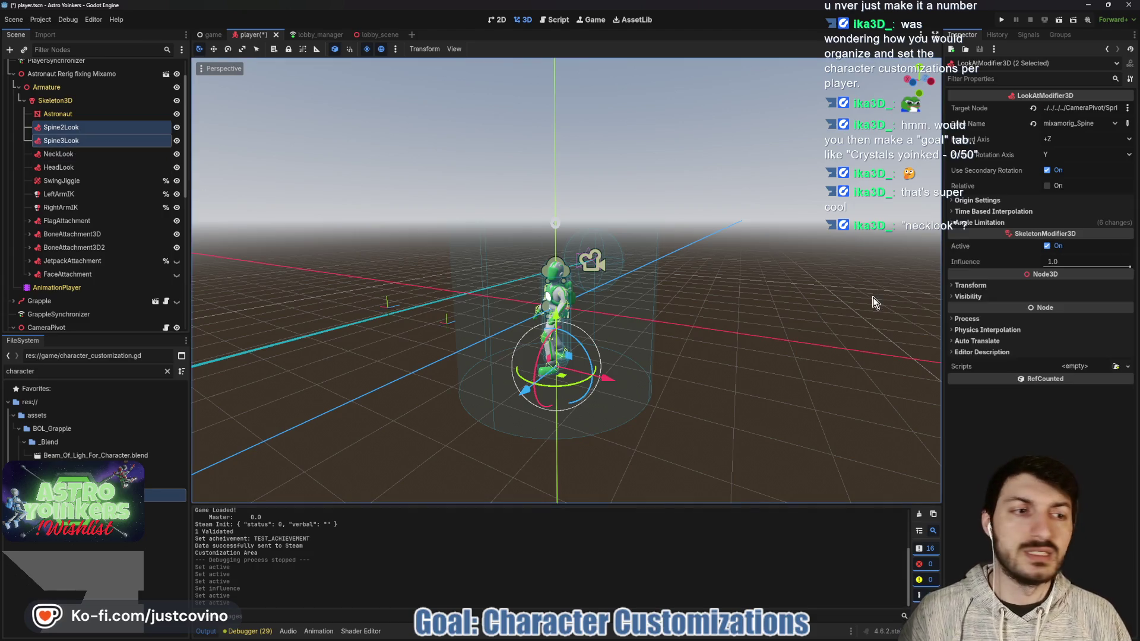
left_click(962, 246)
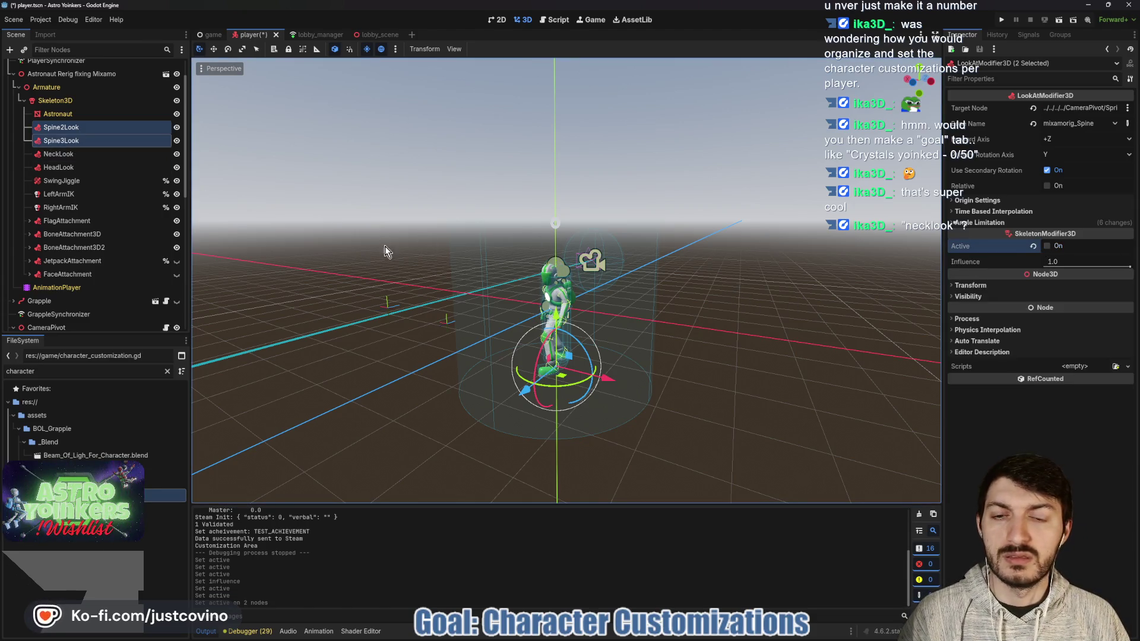
Step: Try rotating CameraPivot, cancel it, orbit to a front view and reselect HeadLook
scroll(61, 154, "up", 1)
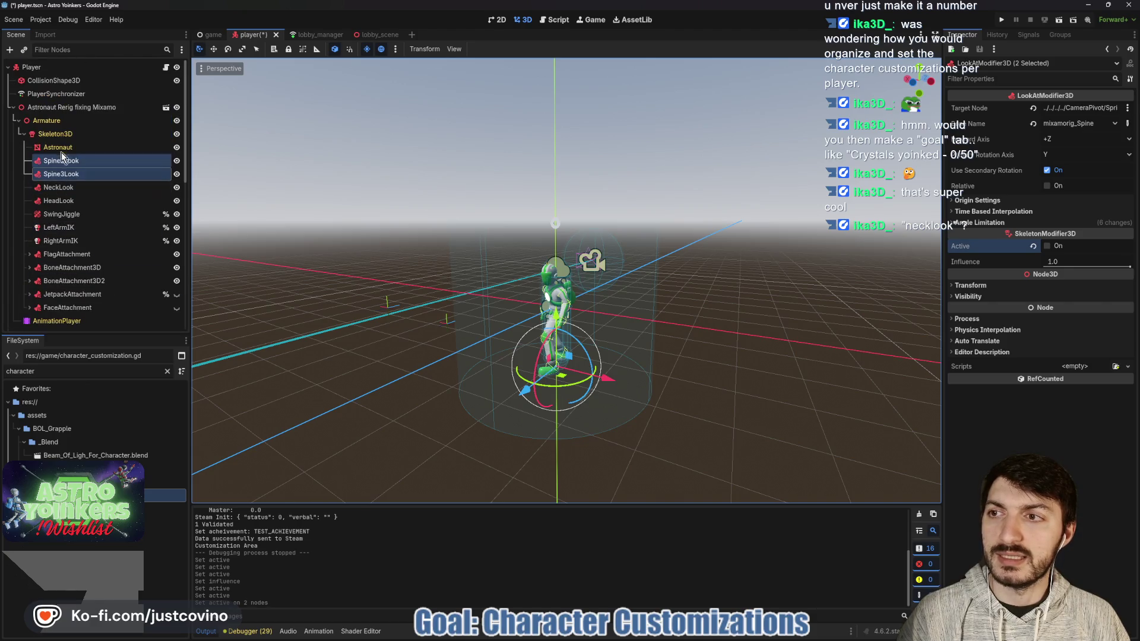
scroll(90, 175, "down", 3)
left_click(76, 258)
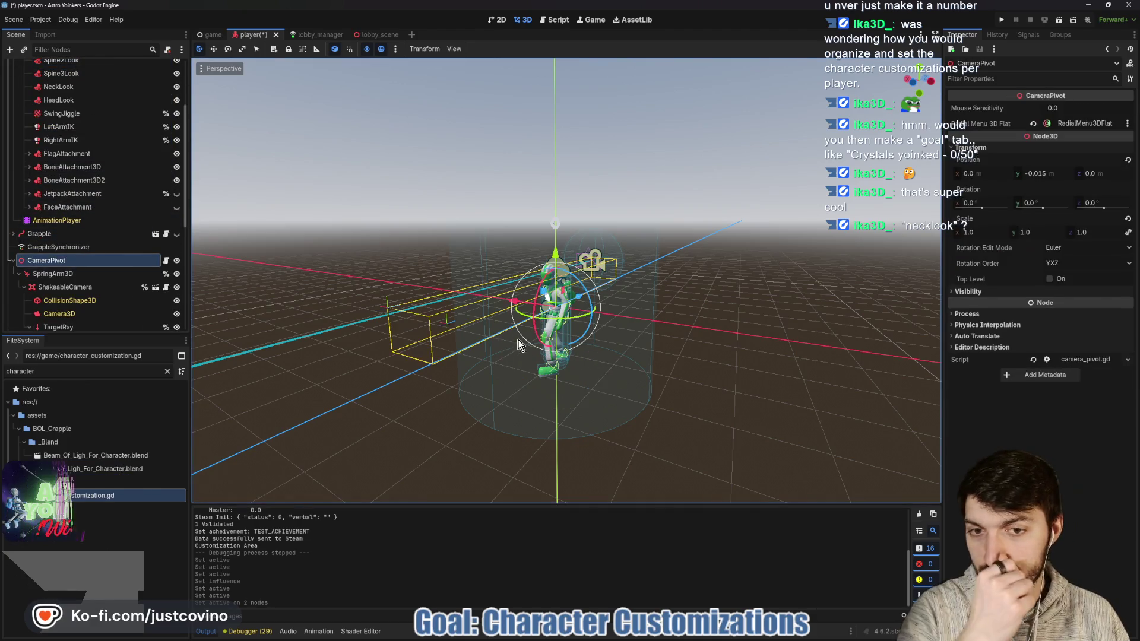
mouse_move(552, 326)
left_mouse_down()
mouse_move(636, 282)
mouse_move(586, 229)
mouse_move(490, 216)
mouse_move(538, 222)
mouse_move(507, 219)
mouse_move(518, 222)
left_mouse_up()
right_click(518, 222)
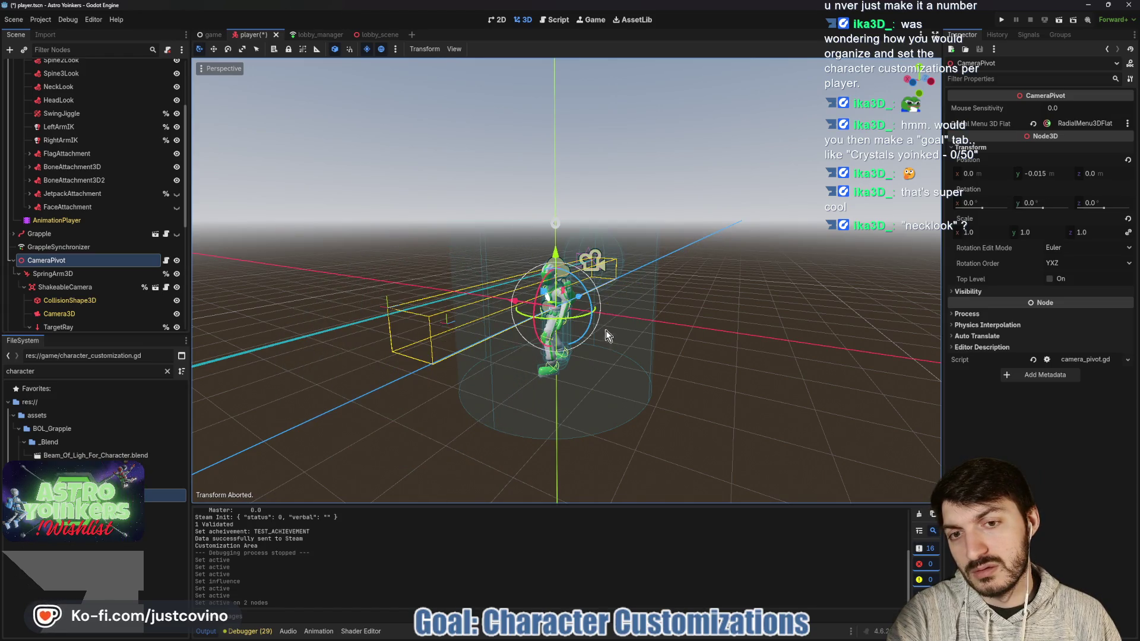
left_click_drag(606, 331, 711, 323)
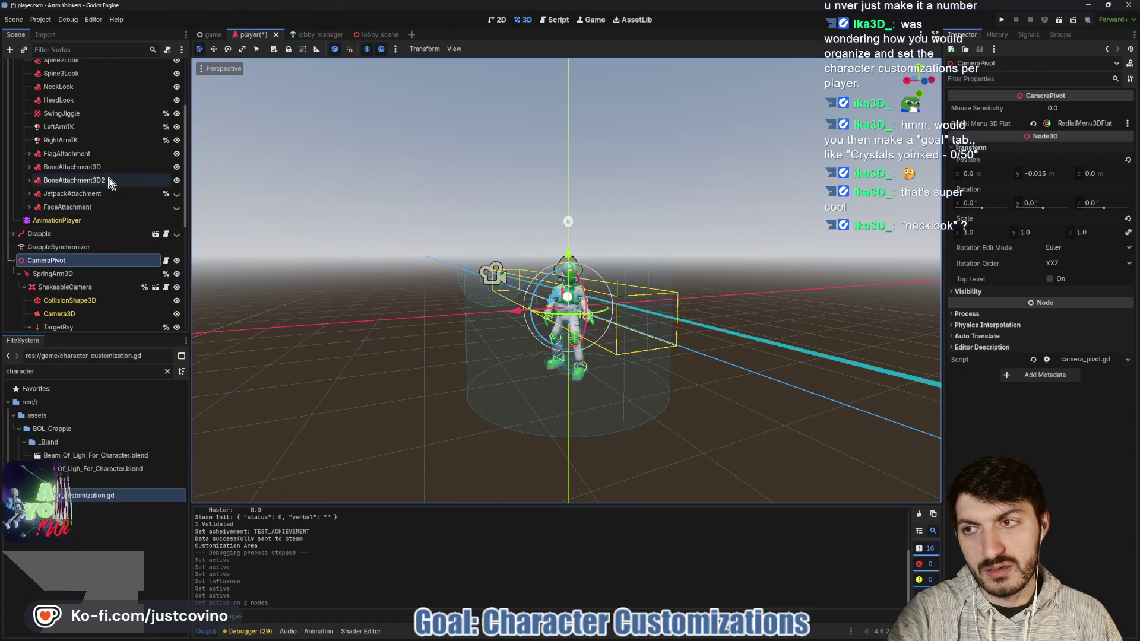
scroll(110, 184, "up", 5)
left_click(83, 200)
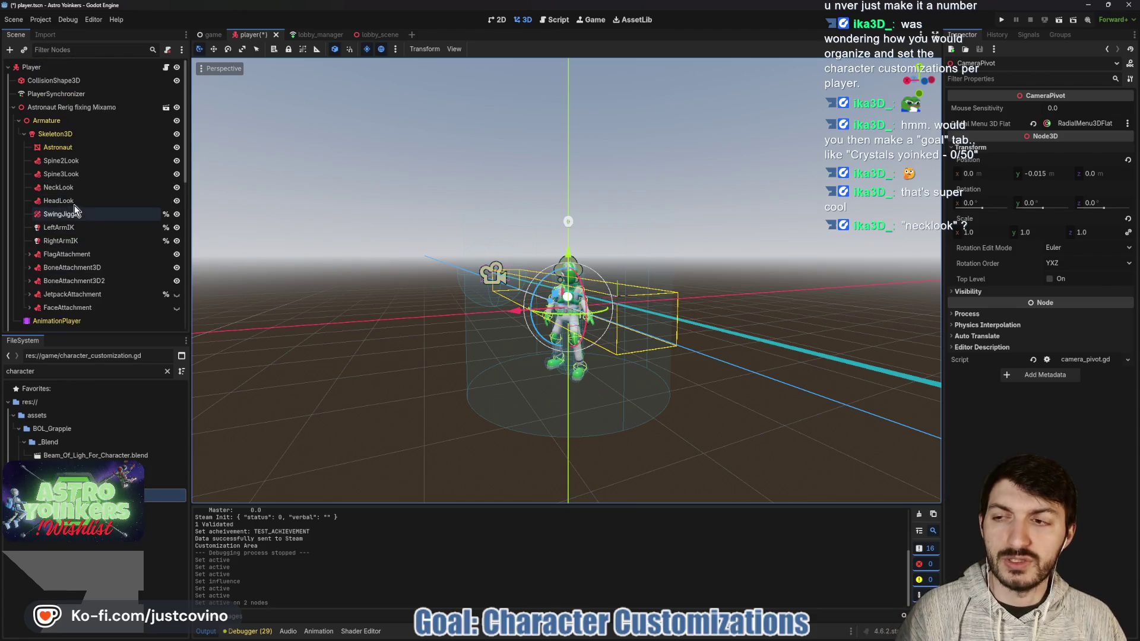
Step: Reactivate all four look-at modifiers from Spine2Look to HeadLook and save the player scene
left_click(61, 160, "shift")
left_click(1048, 246)
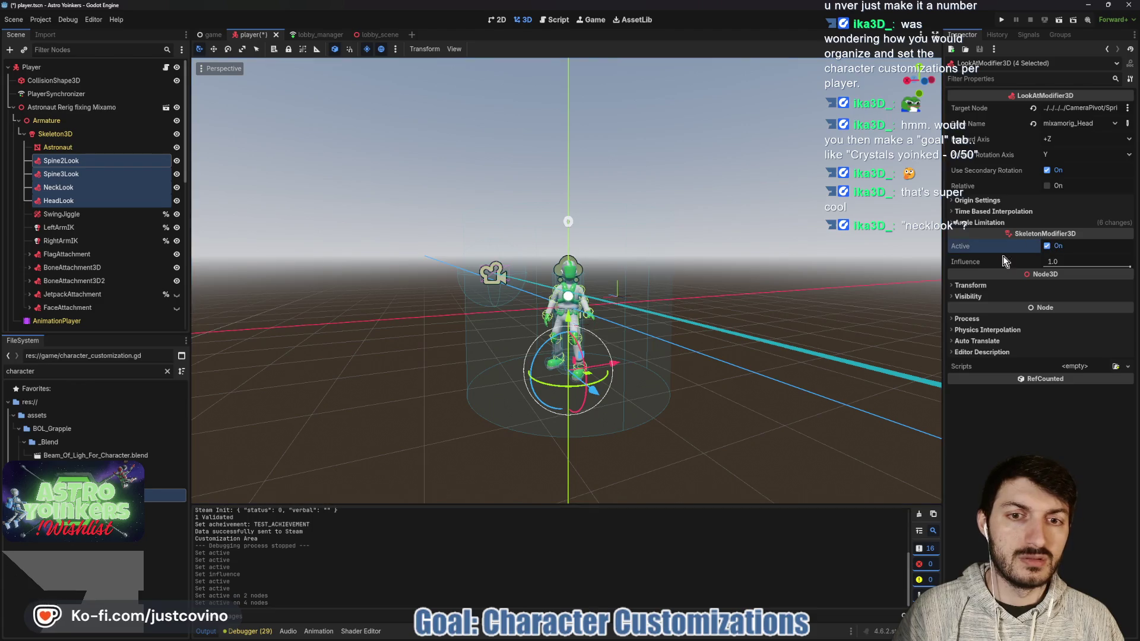
left_click_drag(594, 279, 678, 270)
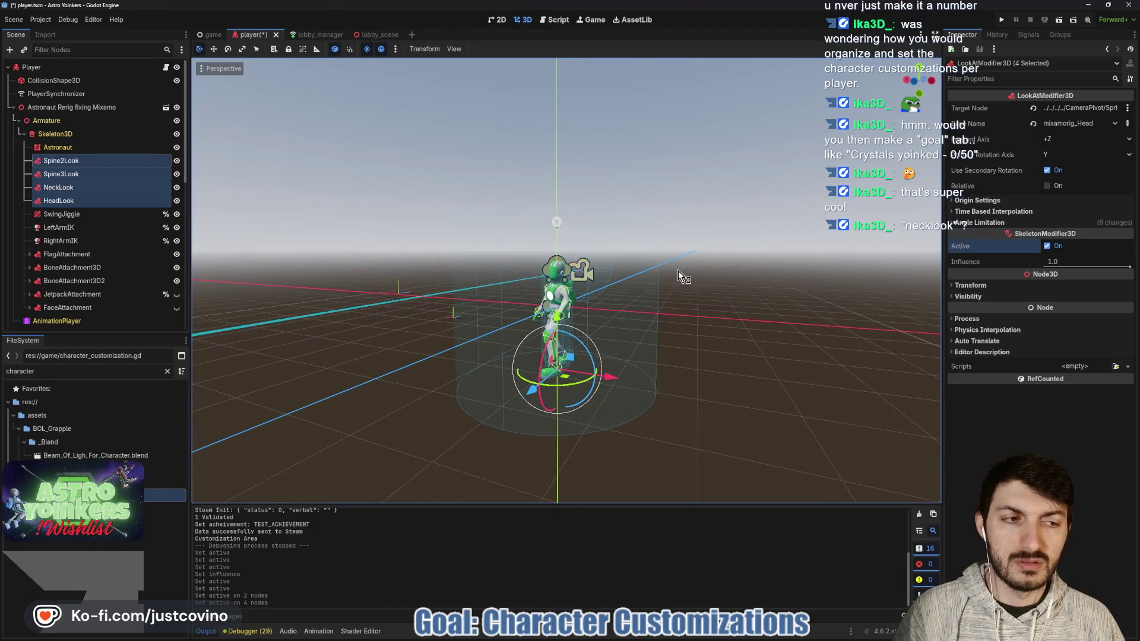
key("ctrl+s")
Step: Inspect Spine3Look, NeckLook and HeadLook, select all four look nodes, then open player.gd
left_click(72, 178)
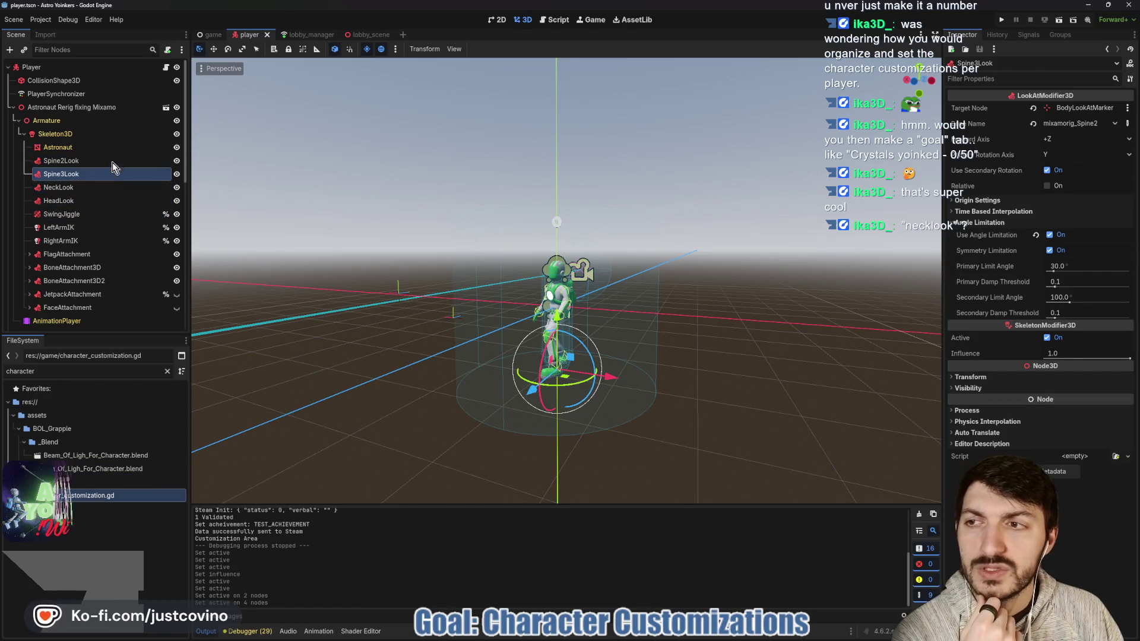
left_click(86, 189)
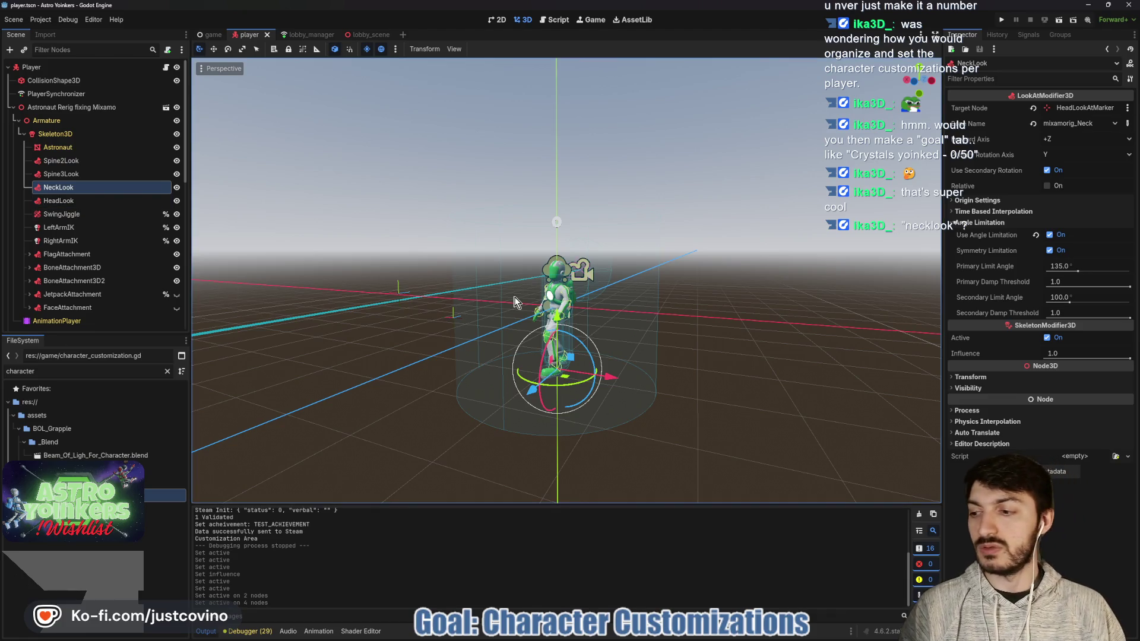
scroll(697, 321, "up", 3)
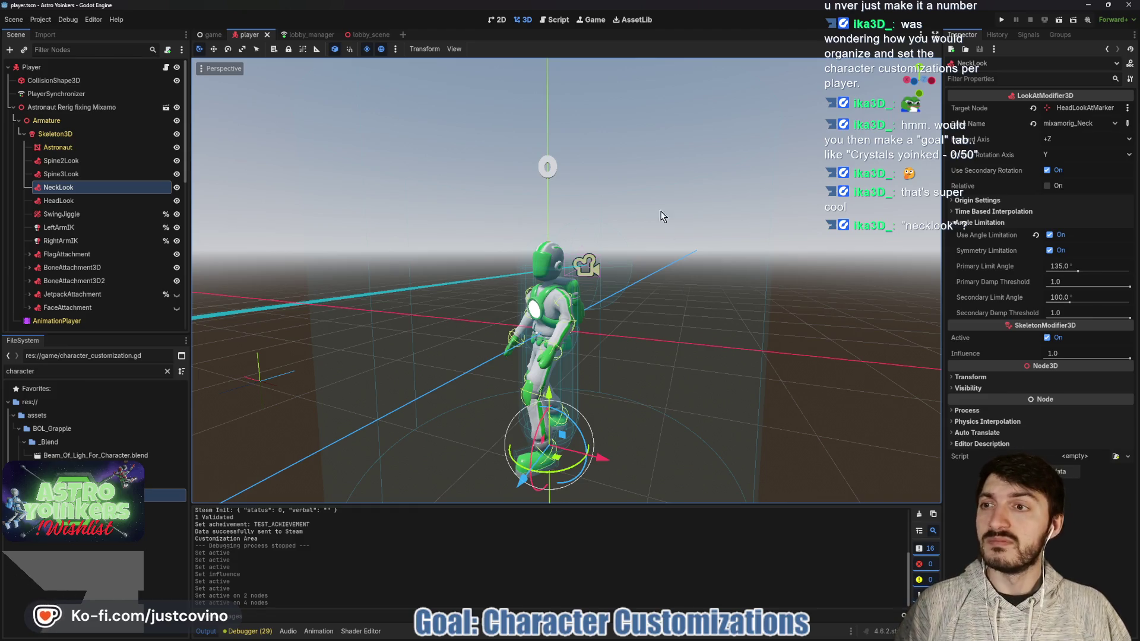
scroll(105, 232, "down", 3)
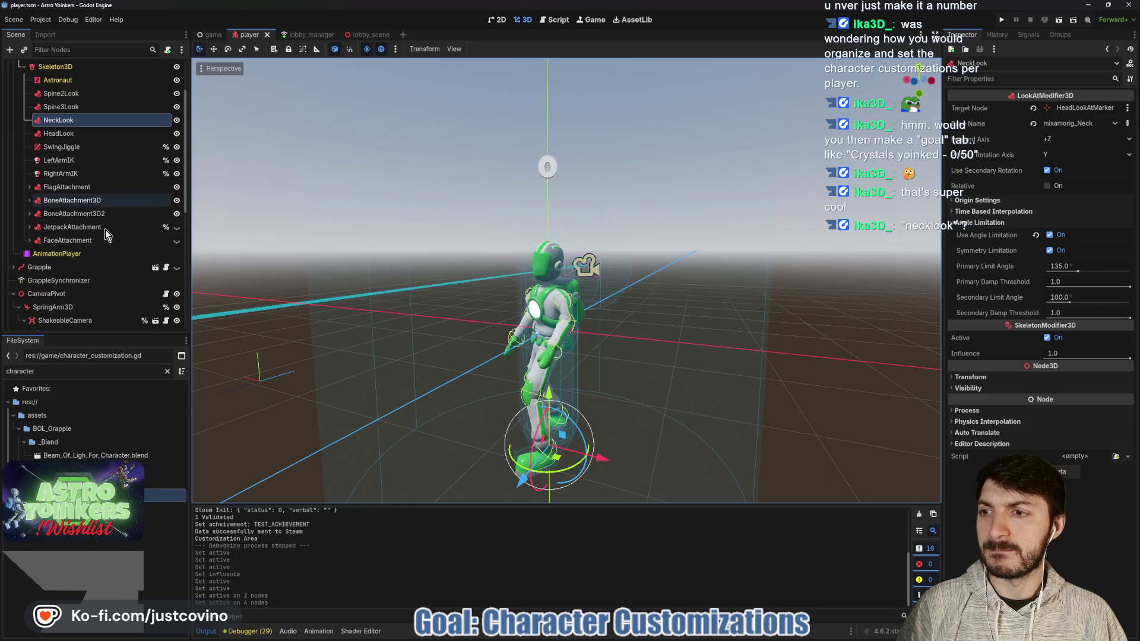
left_click(70, 133)
left_click(70, 95, "shift")
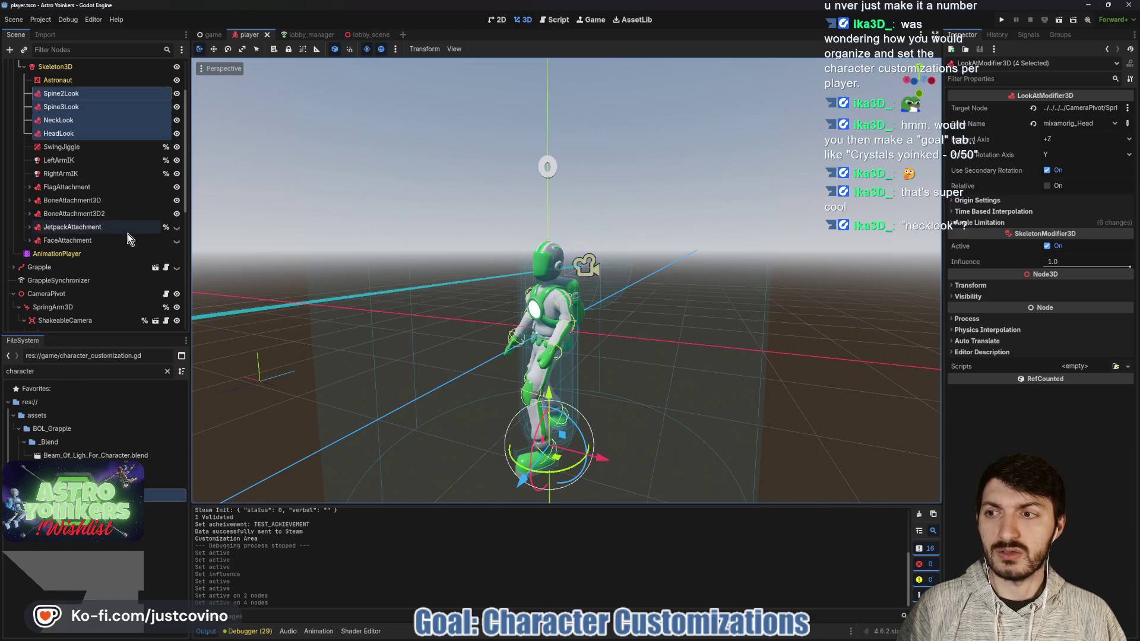
scroll(133, 241, "up", 3)
left_click(166, 67)
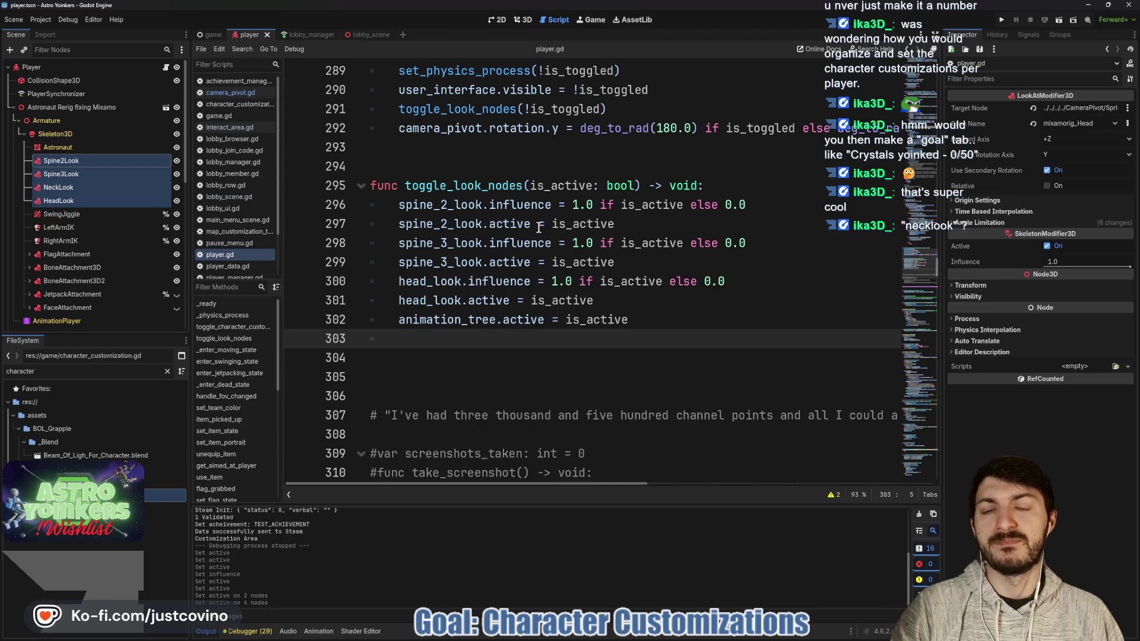
left_click(460, 224)
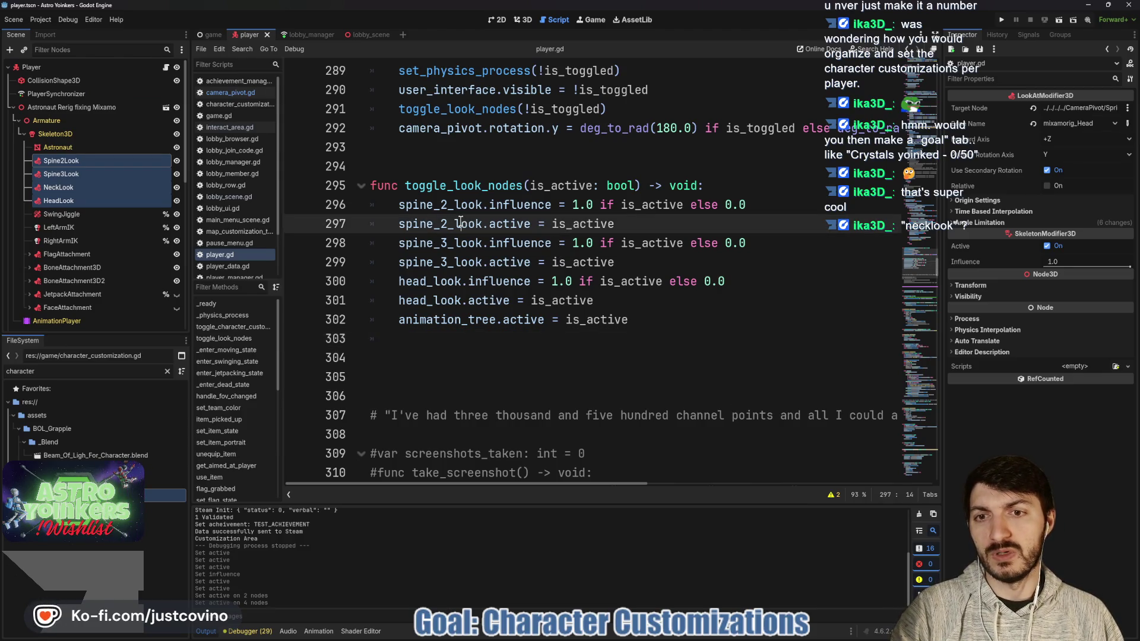
left_click(447, 260)
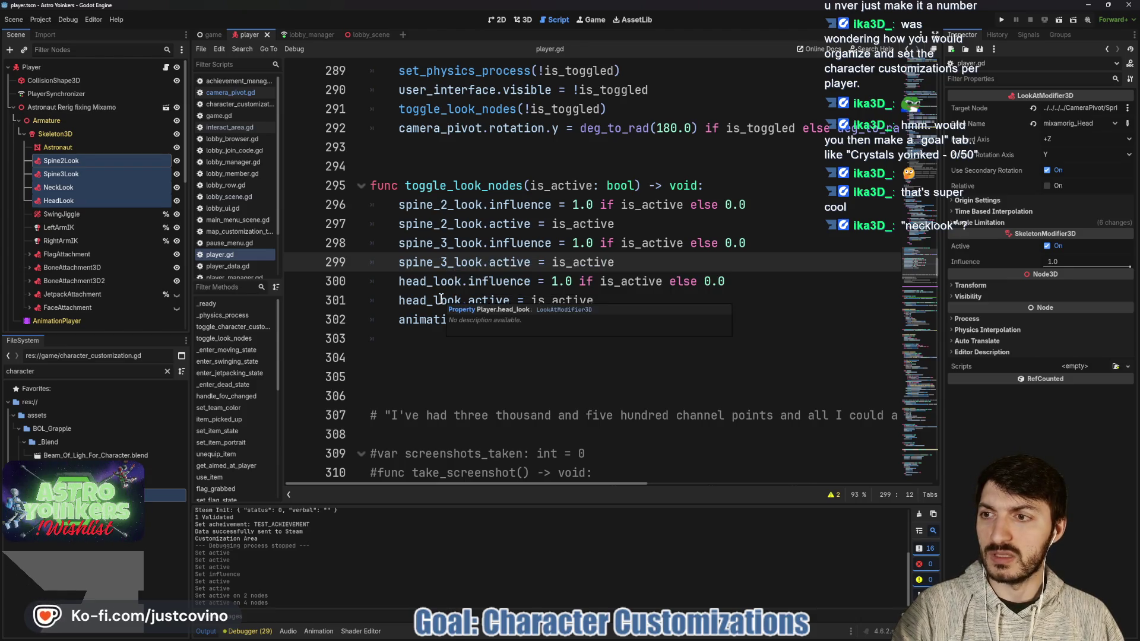
scroll(505, 298, "up", 15)
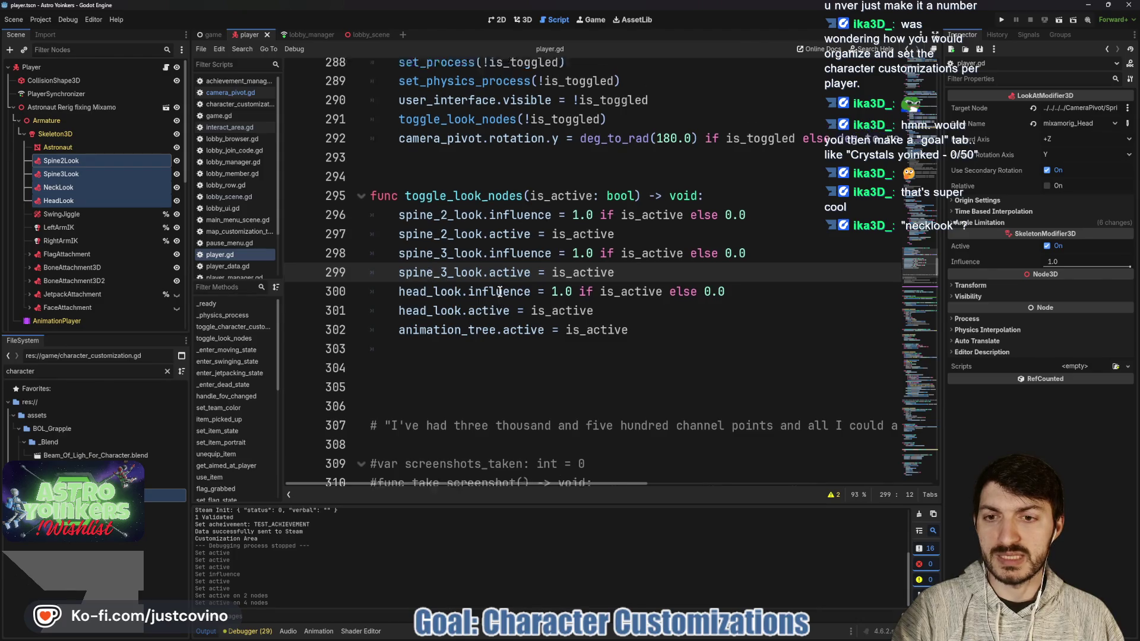
scroll(505, 299, "up", 20)
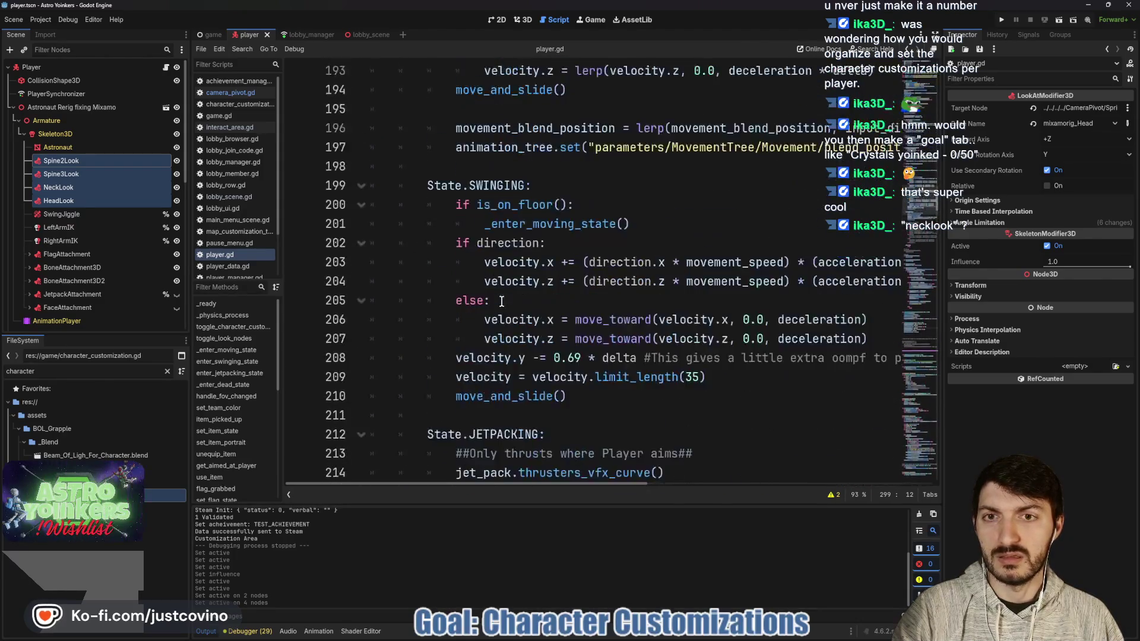
scroll(502, 301, "up", 15)
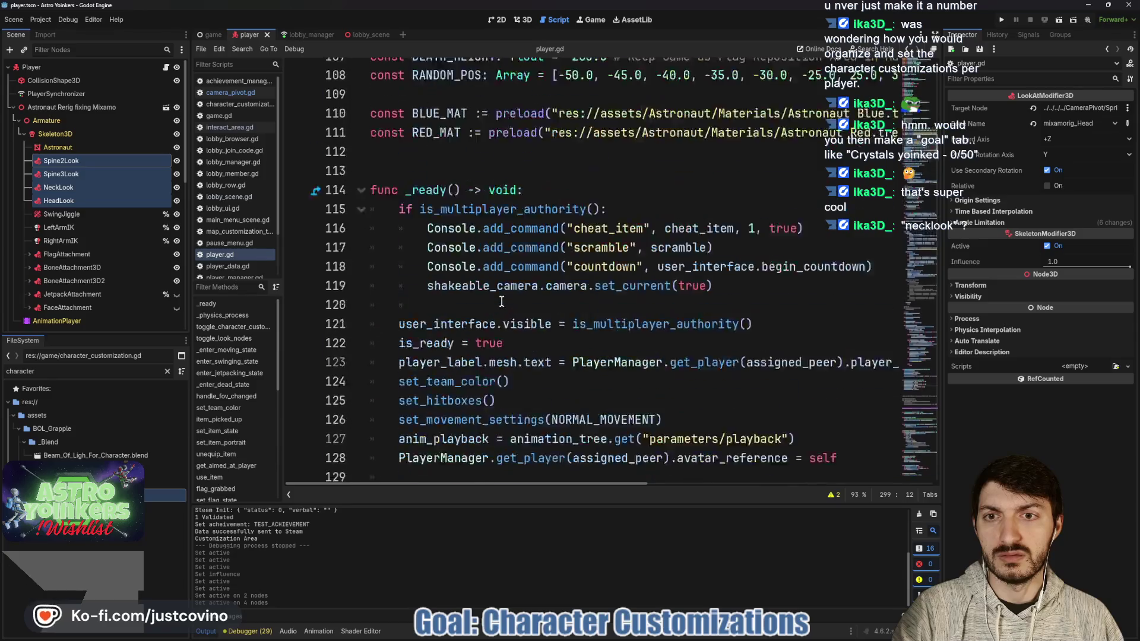
scroll(502, 301, "up", 10)
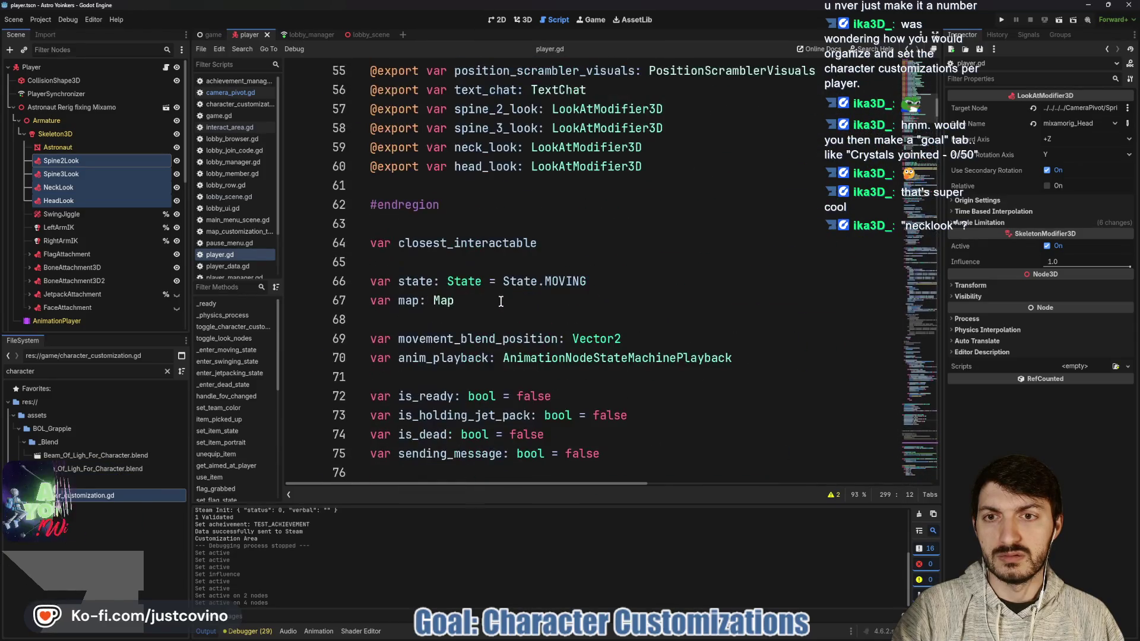
scroll(501, 255, "down", 20)
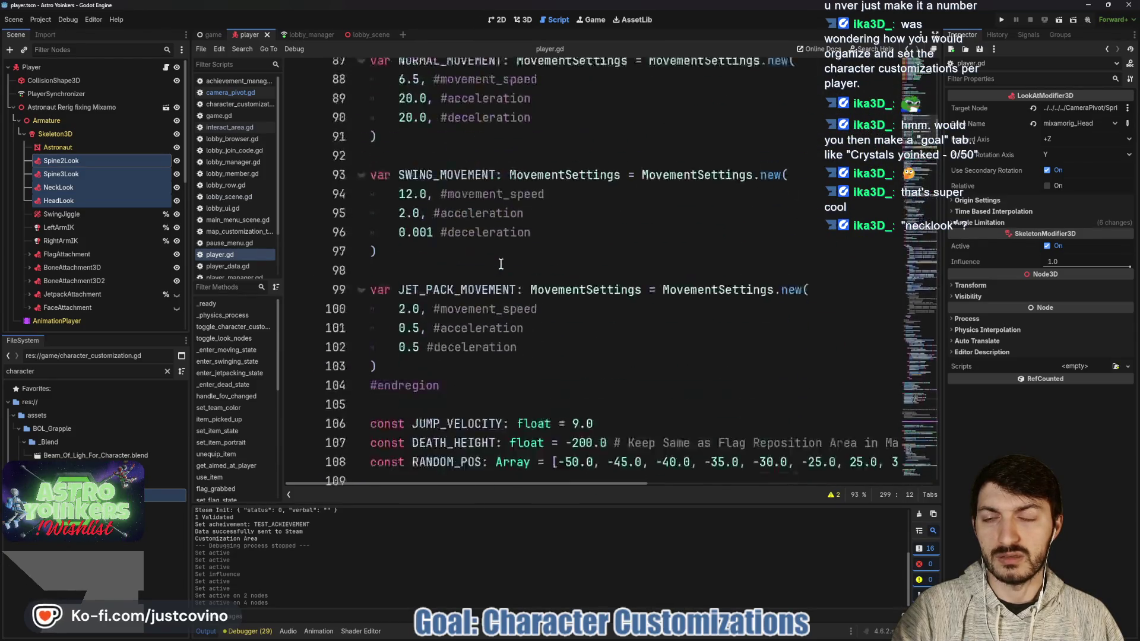
scroll(500, 264, "down", 20)
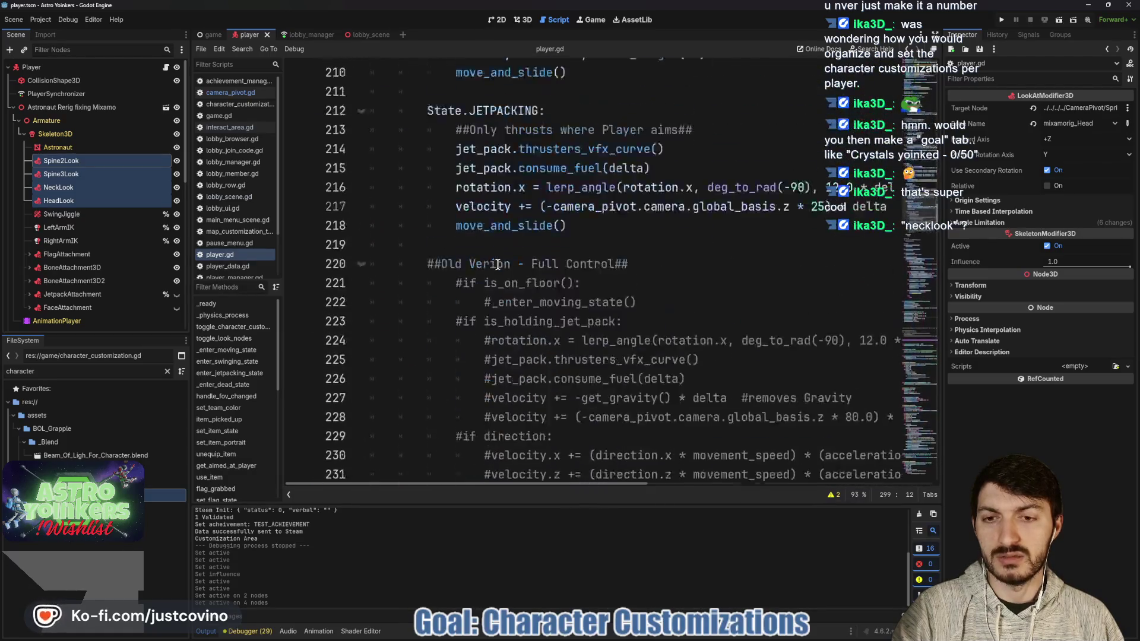
scroll(496, 264, "down", 4)
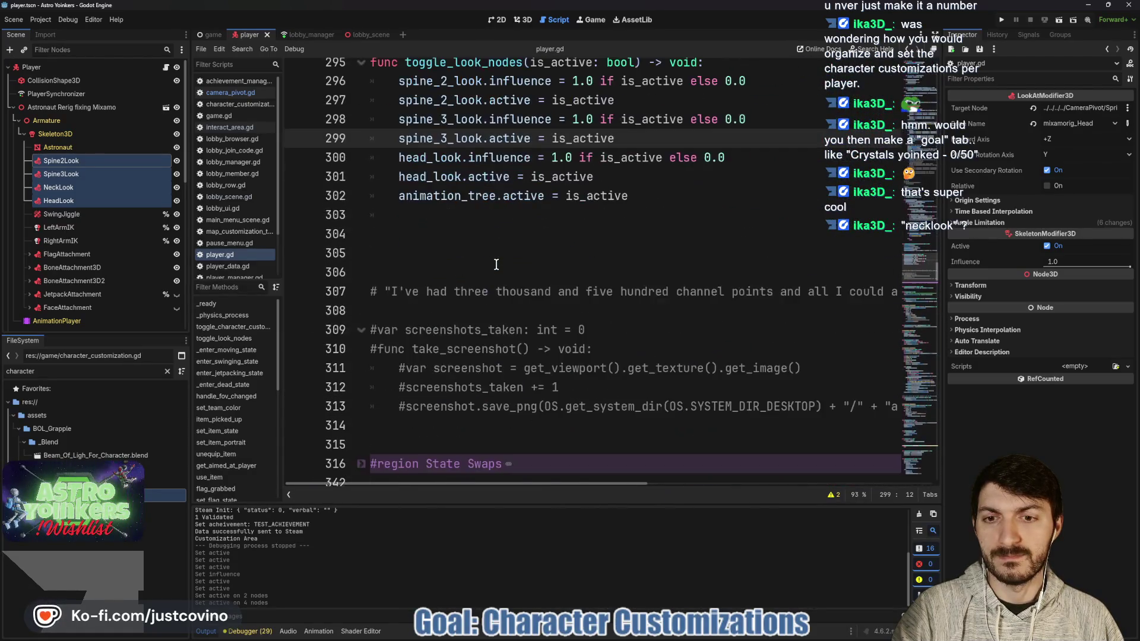
scroll(493, 264, "up", 3)
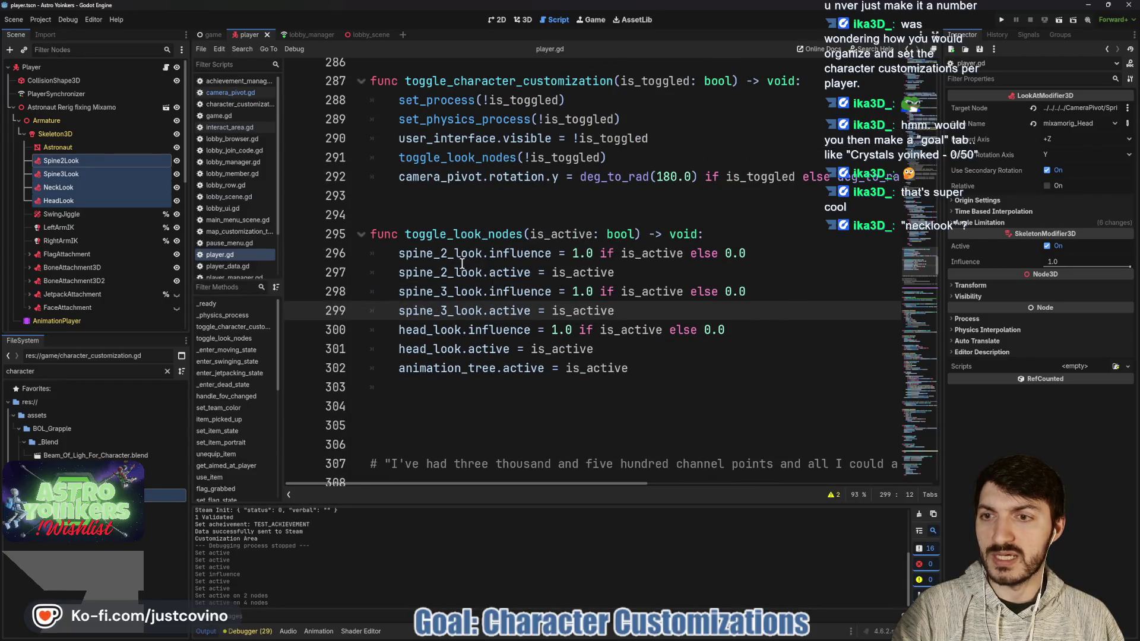
left_click(463, 310)
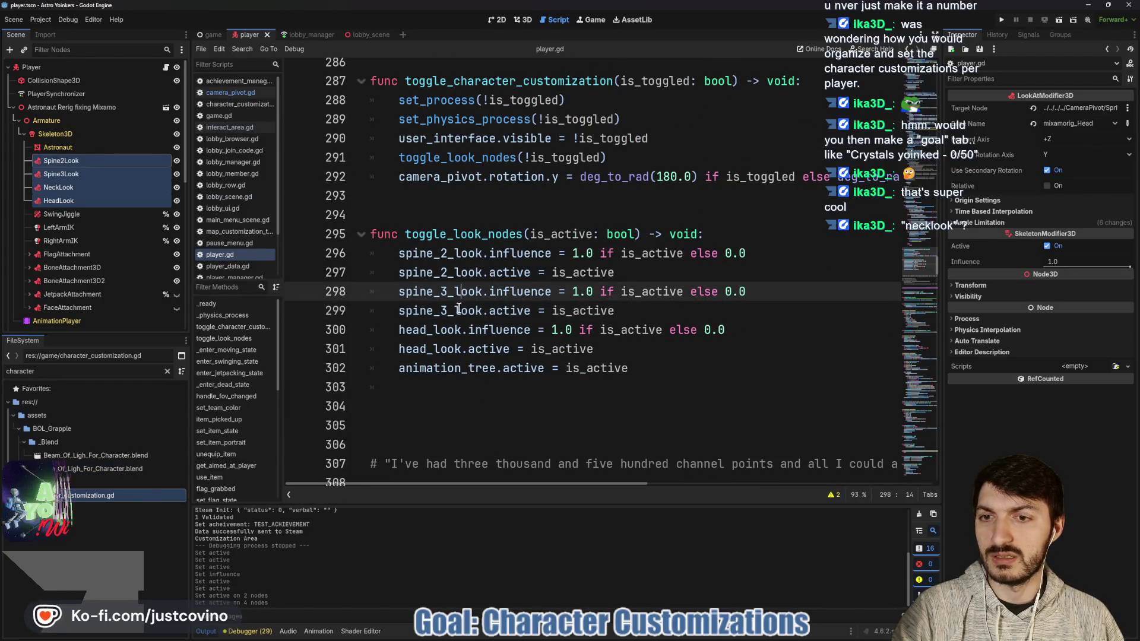
Step: Add 'neck_look.influence = 1.0 if is_active else 0.0' and 'neck_look.active = is_active', then save
key("Return")
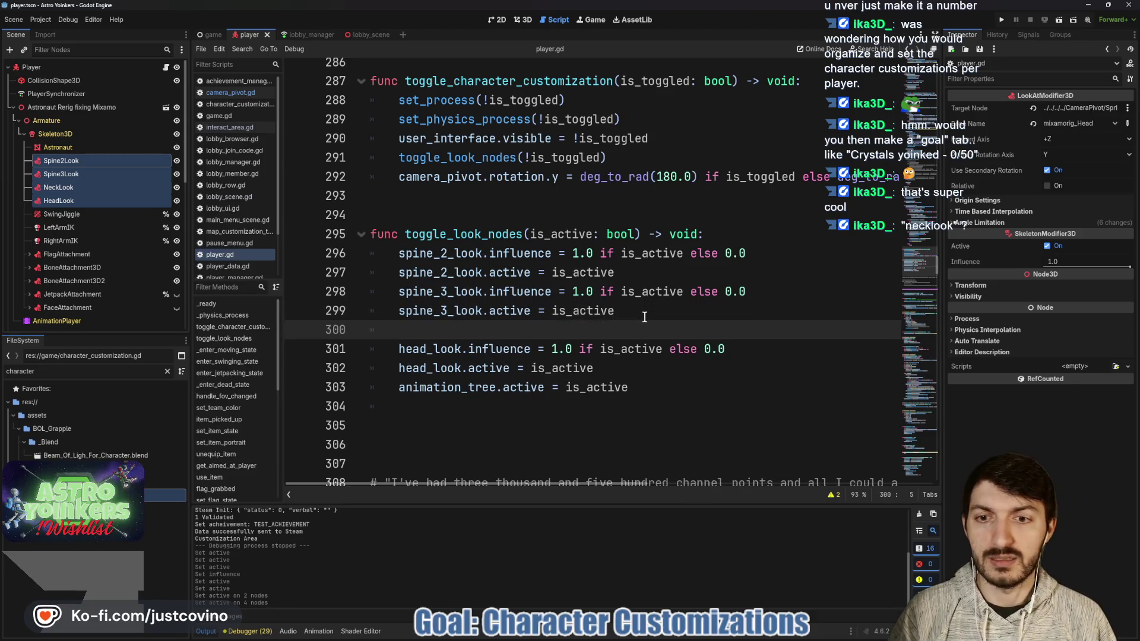
type("neck_look.")
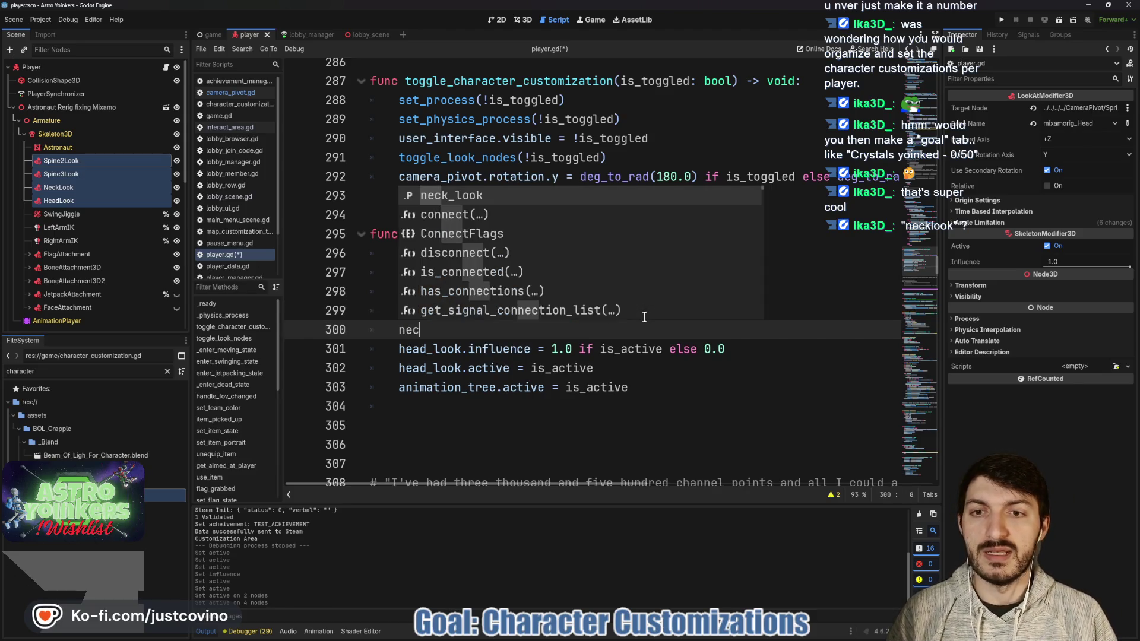
type("influe")
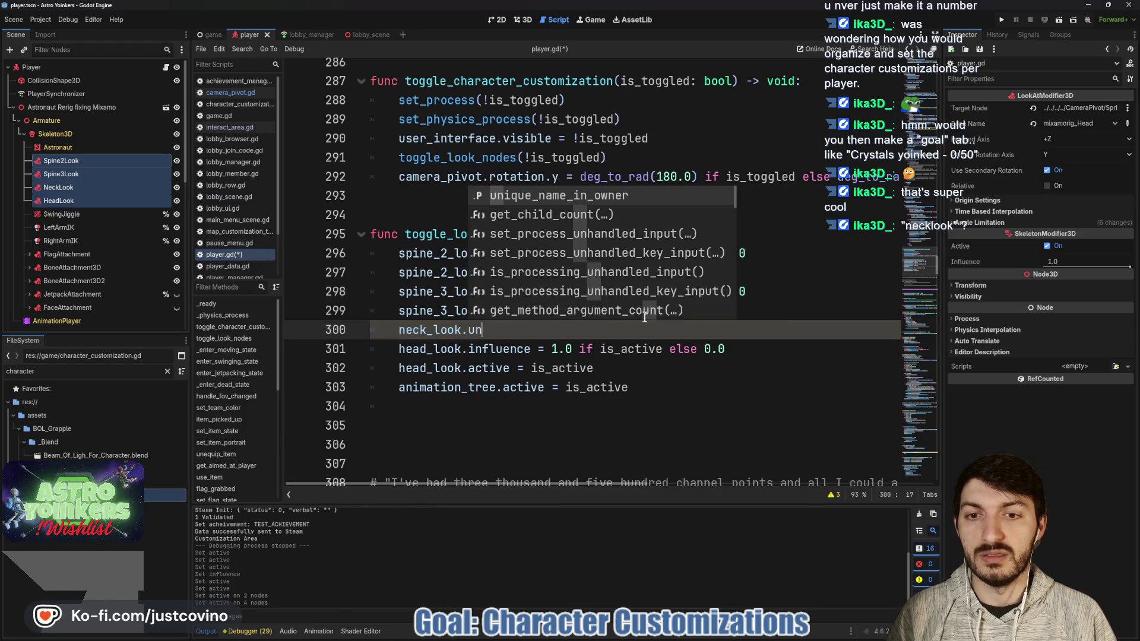
key("Return")
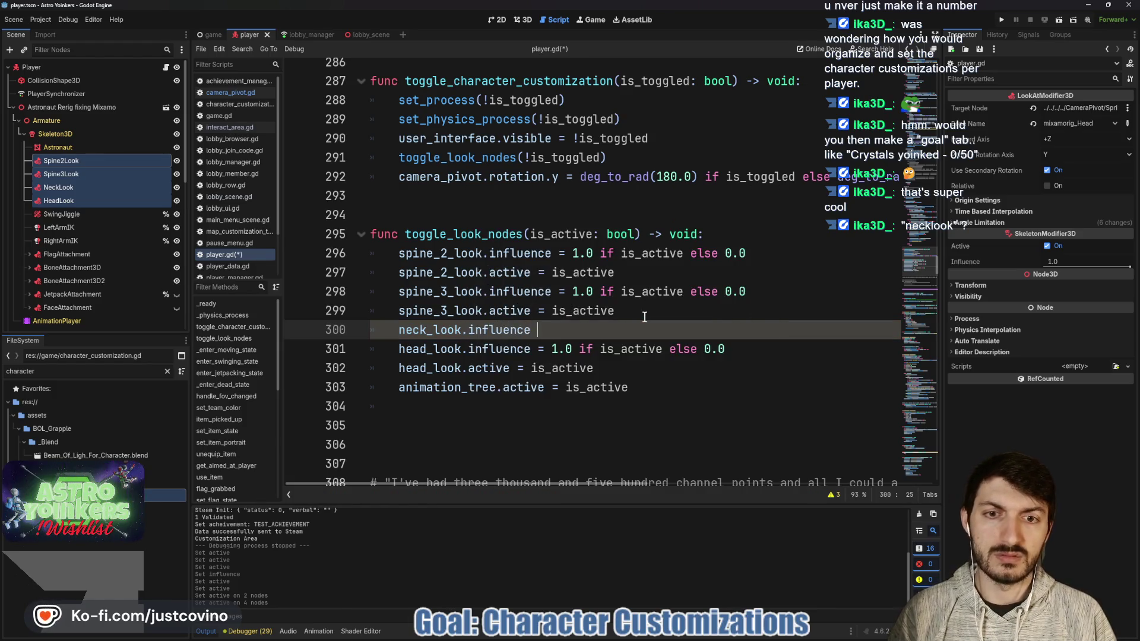
type("= 1.0 if is_acti")
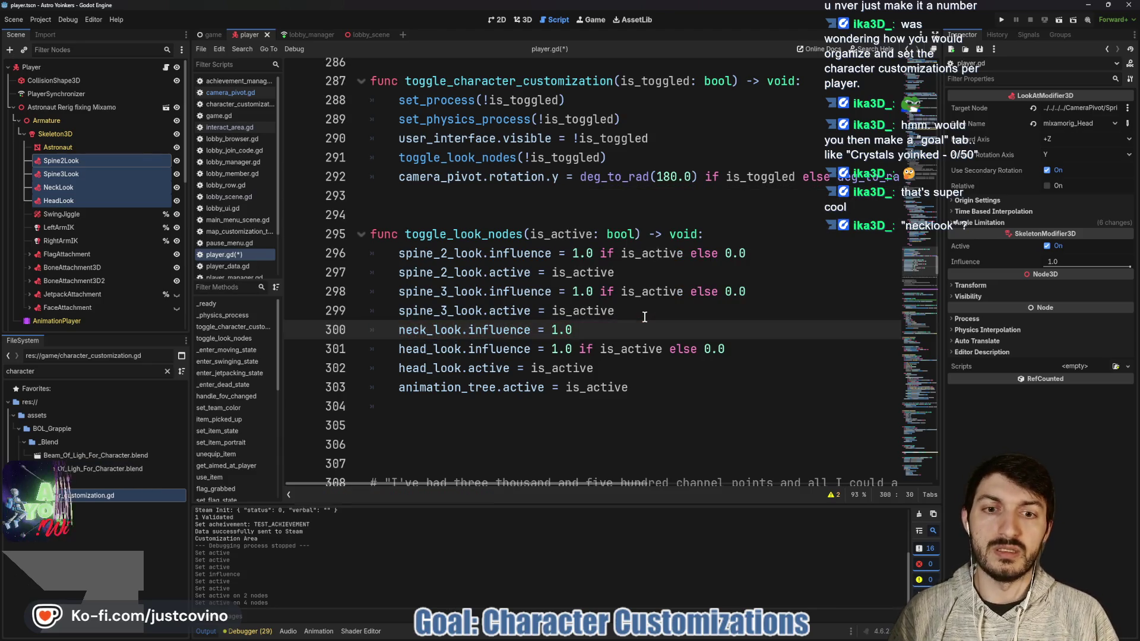
type("ve else 0.0")
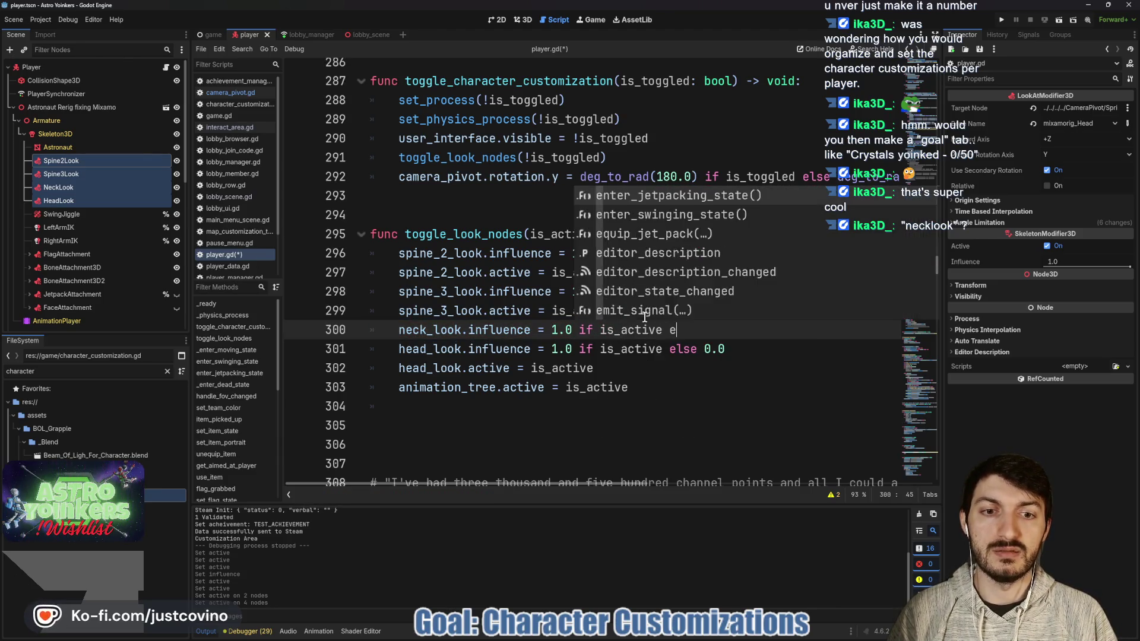
key("Return")
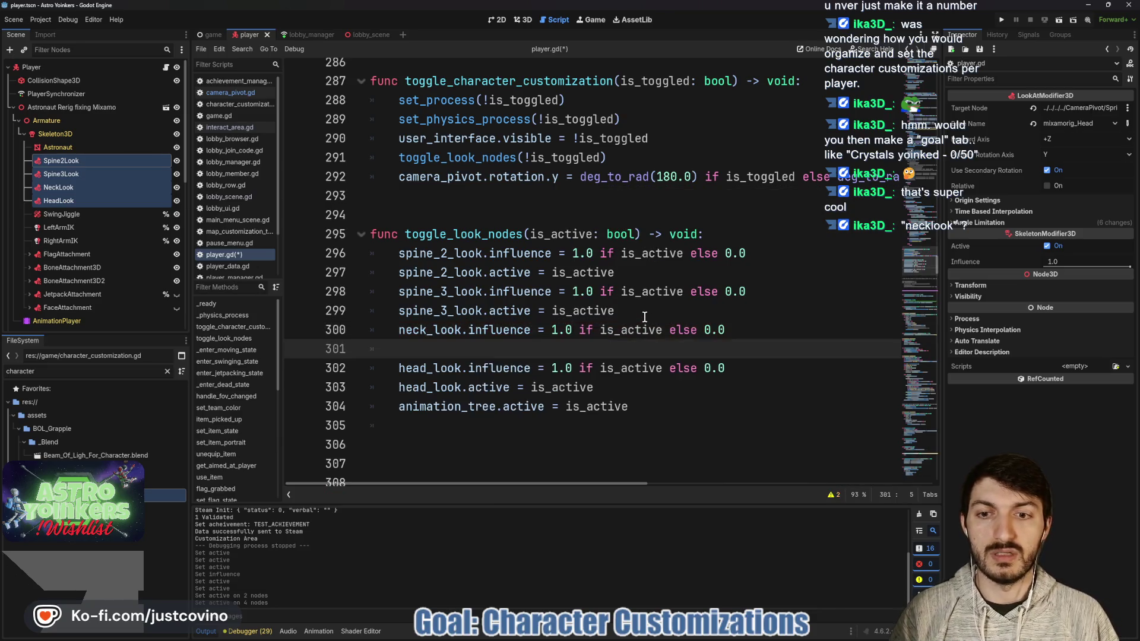
type("neck_look.act")
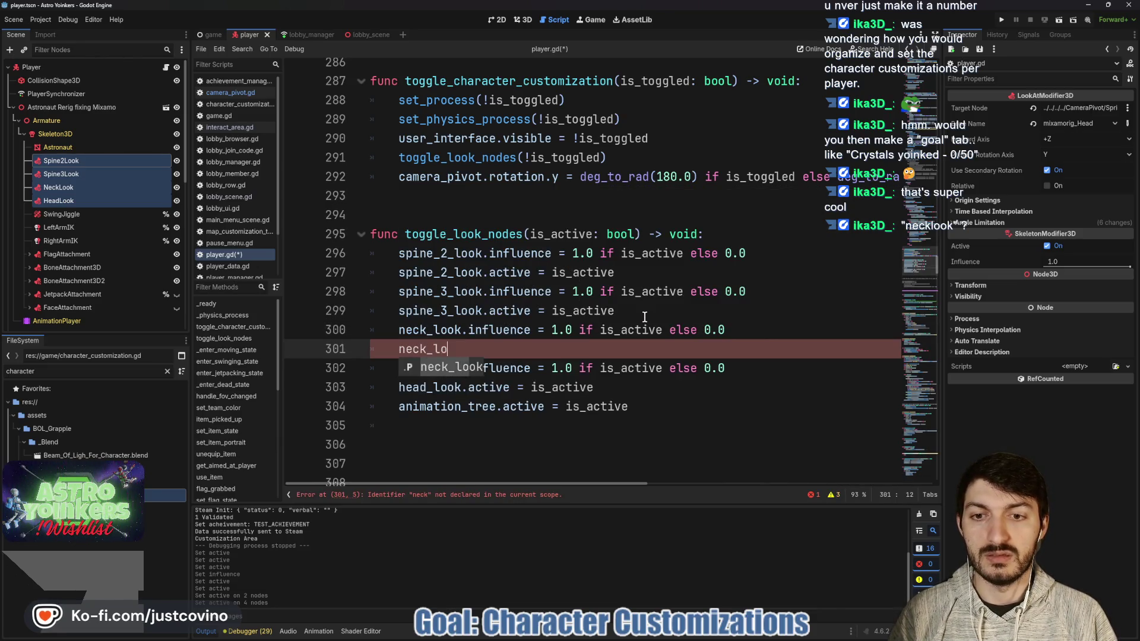
key("Return")
type("= is_active")
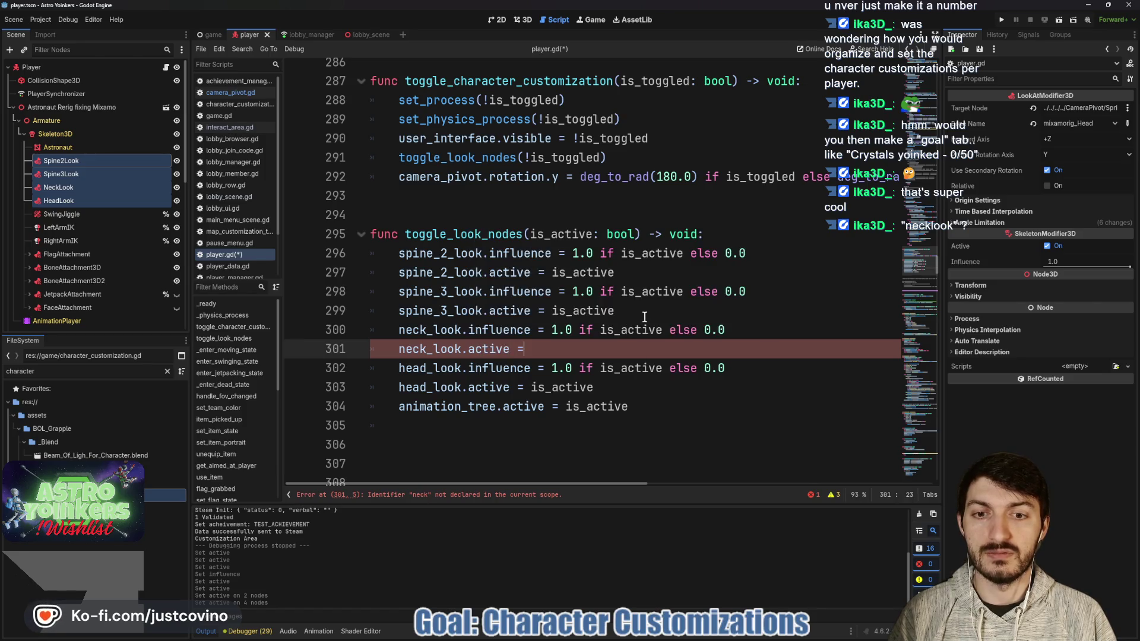
key("ctrl+s")
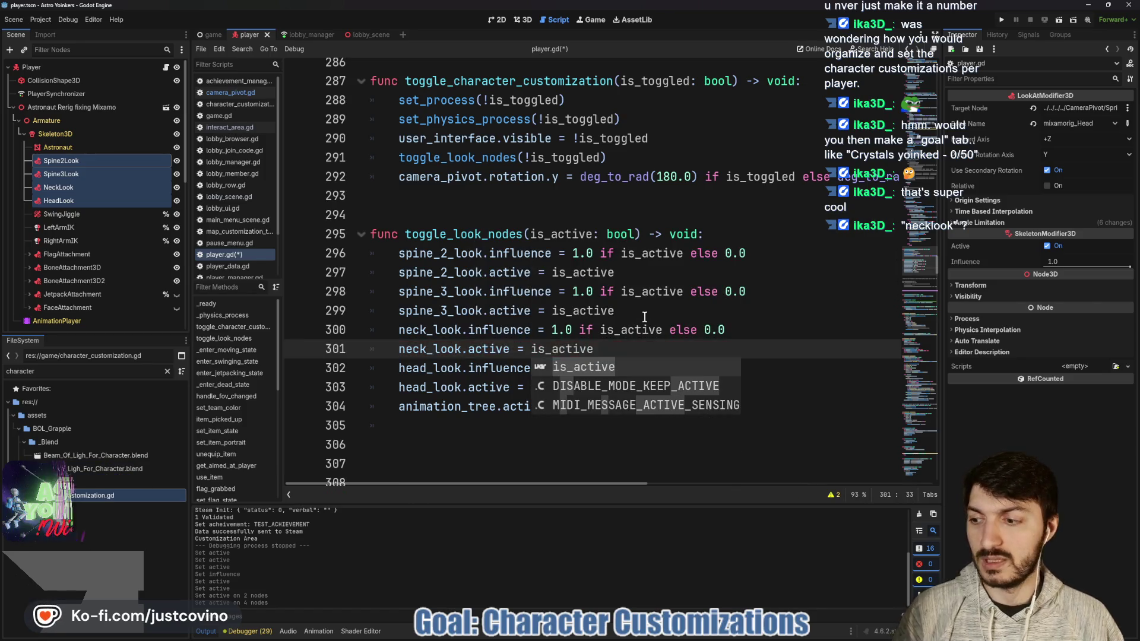
key("Escape")
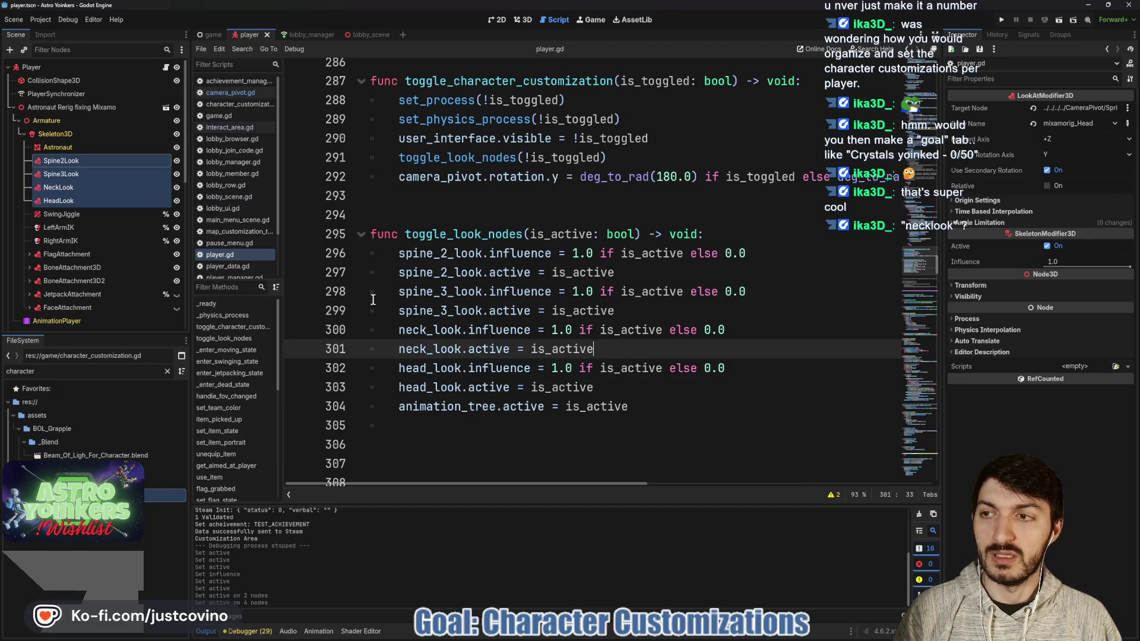
scroll(123, 255, "down", 5)
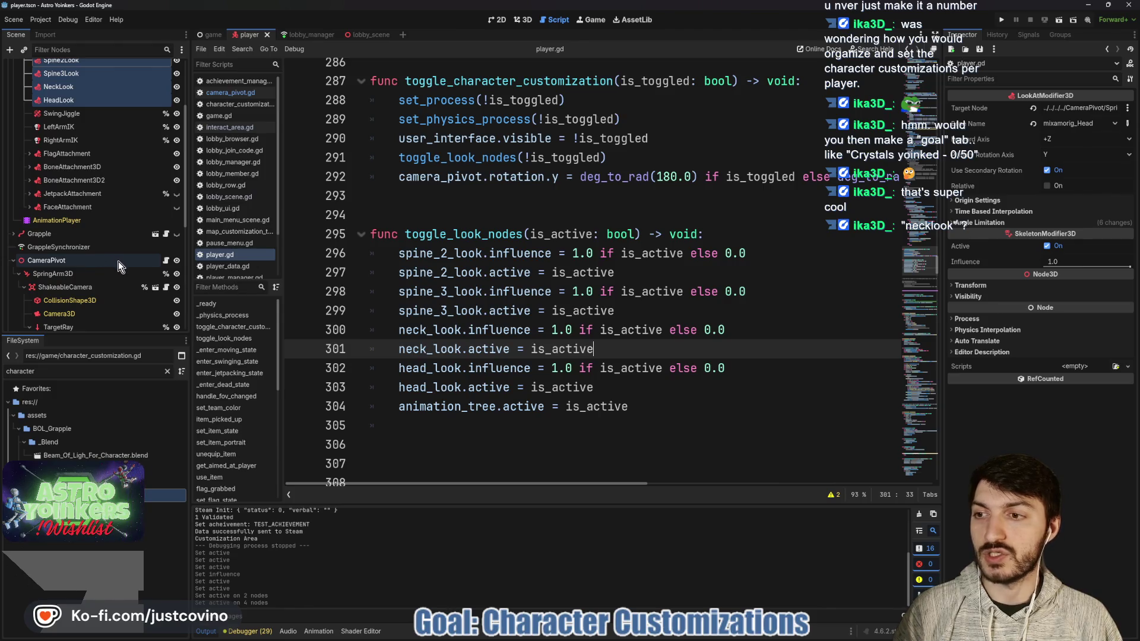
left_click(164, 263)
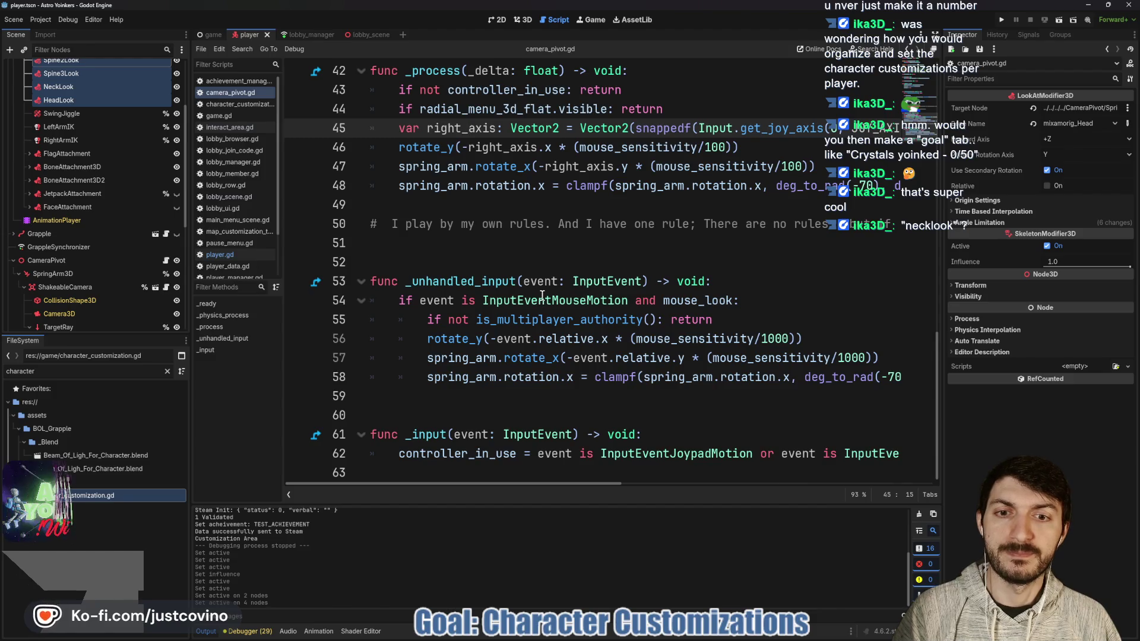
mouse_move(542, 295)
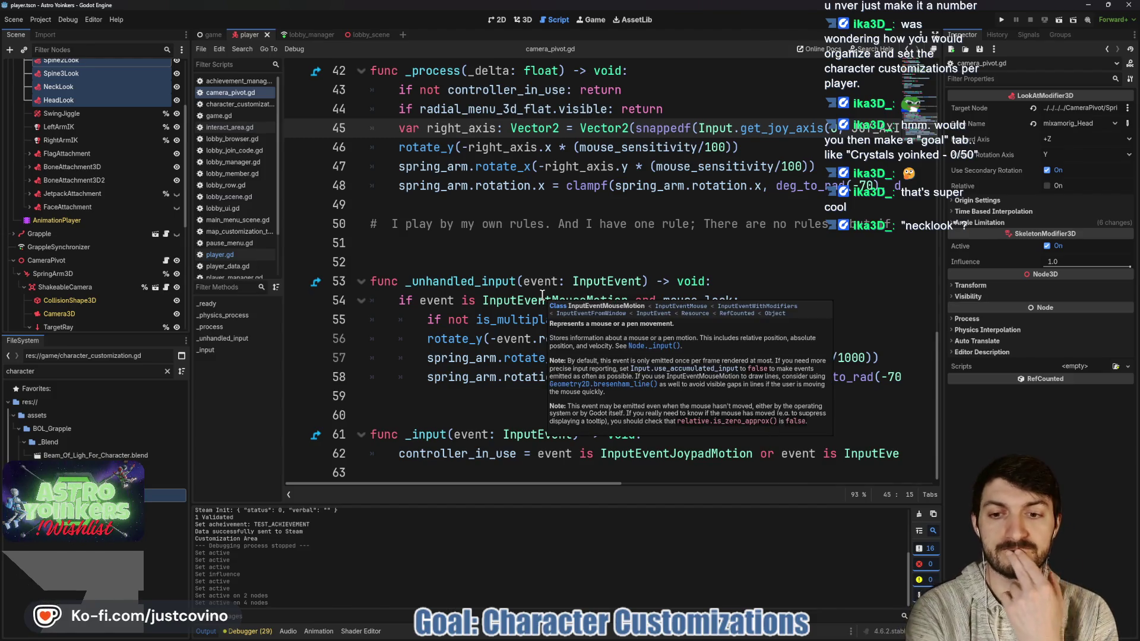
scroll(542, 267, "up", 6)
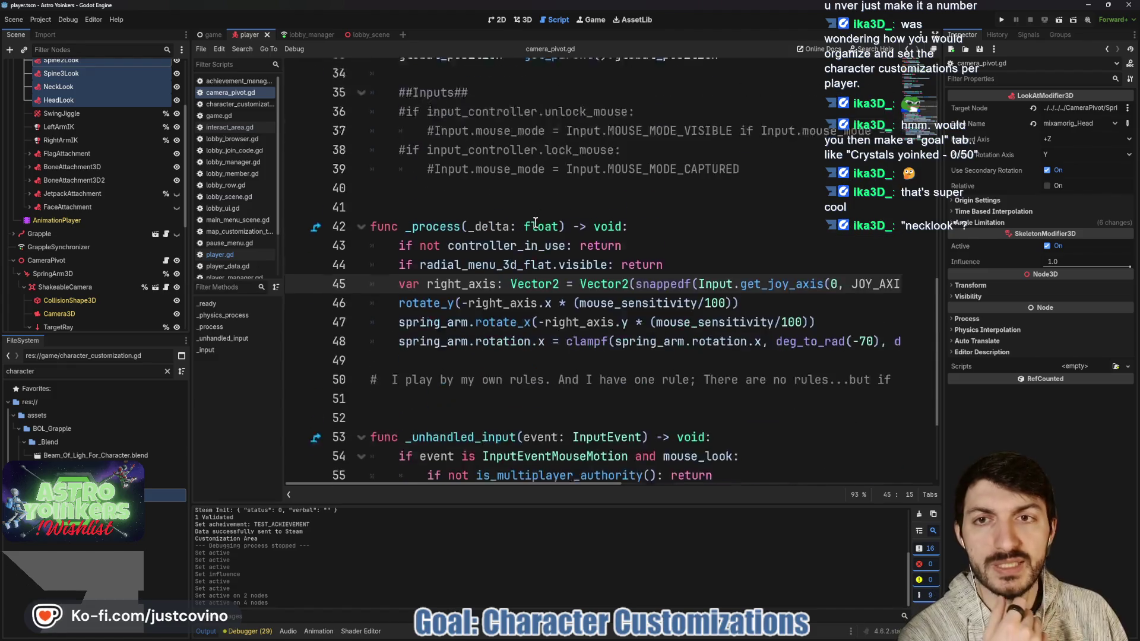
scroll(542, 267, "up", 4)
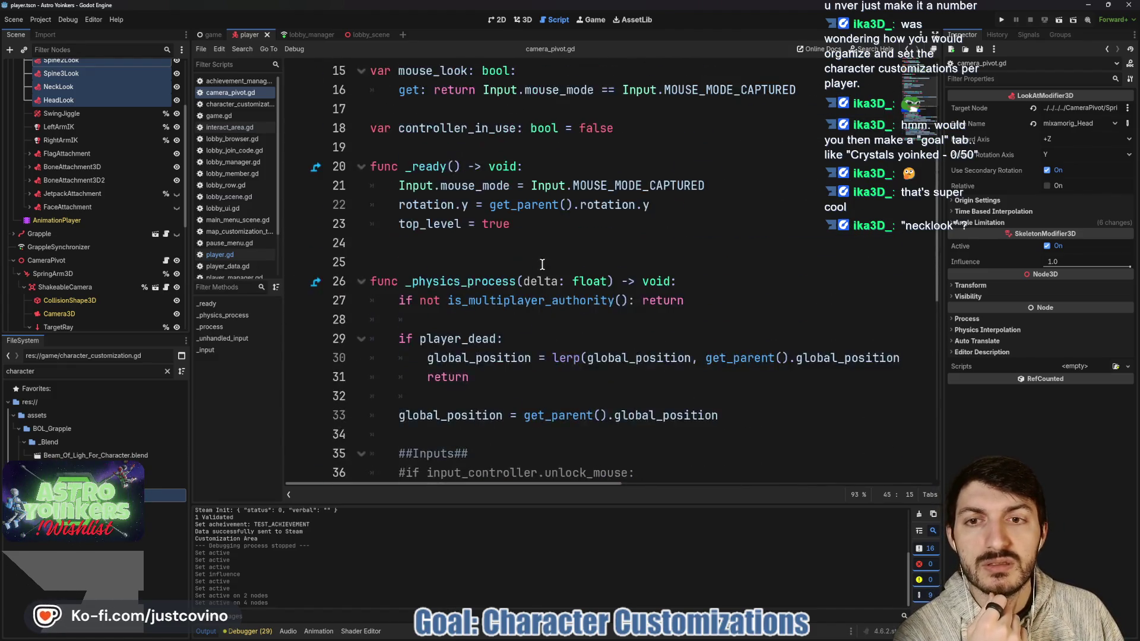
scroll(425, 318, "down", 10)
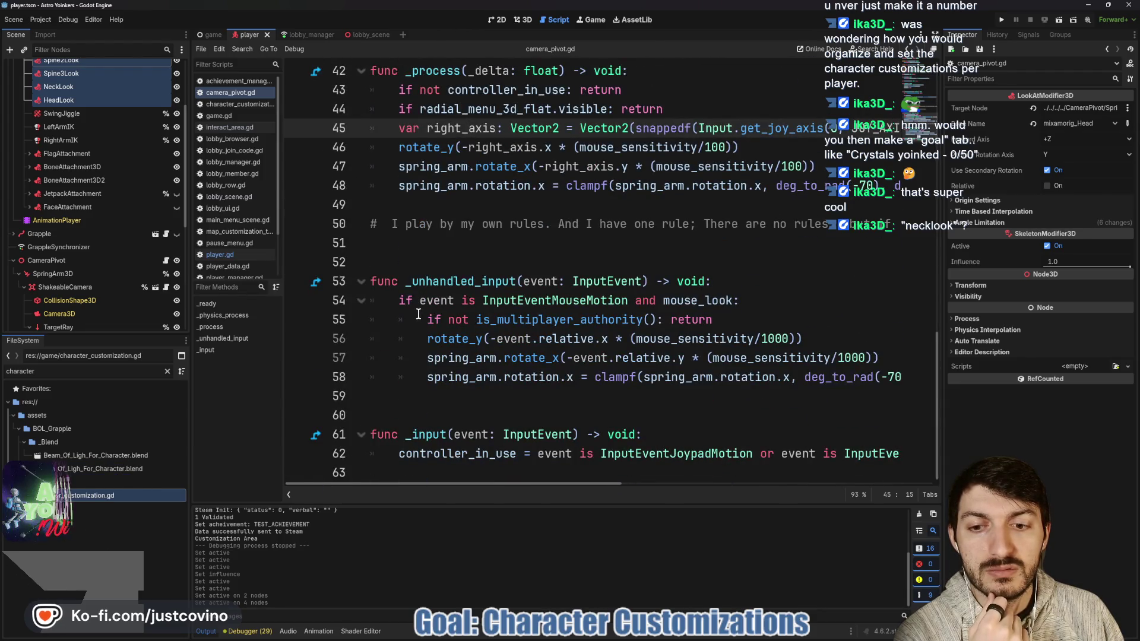
scroll(418, 313, "up", 4)
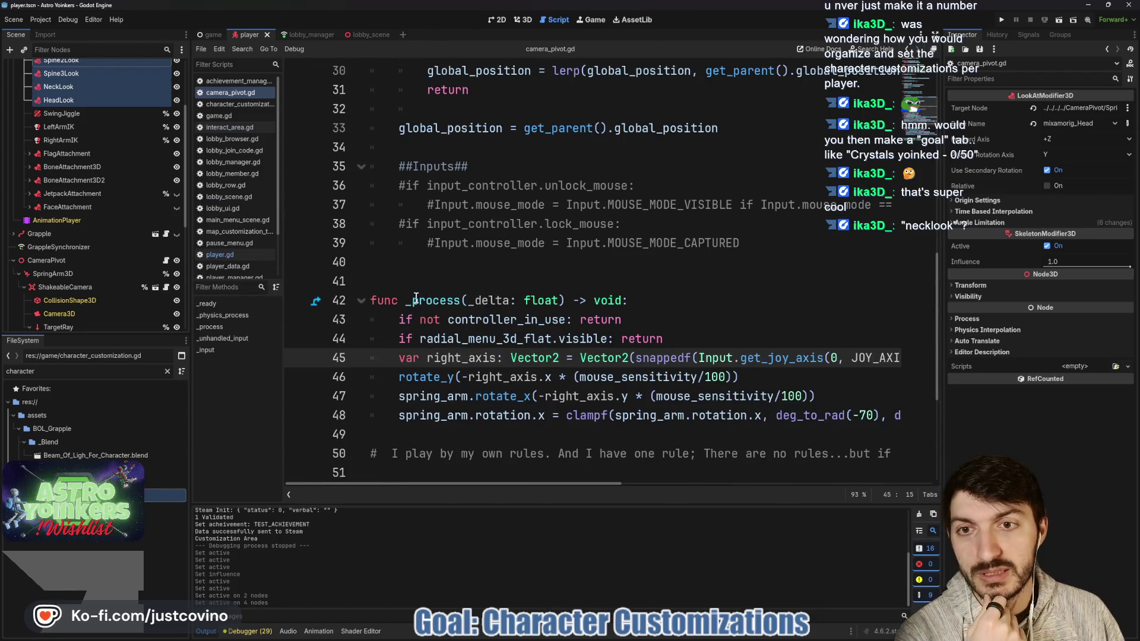
scroll(416, 285, "up", 4)
scroll(413, 201, "down", 3)
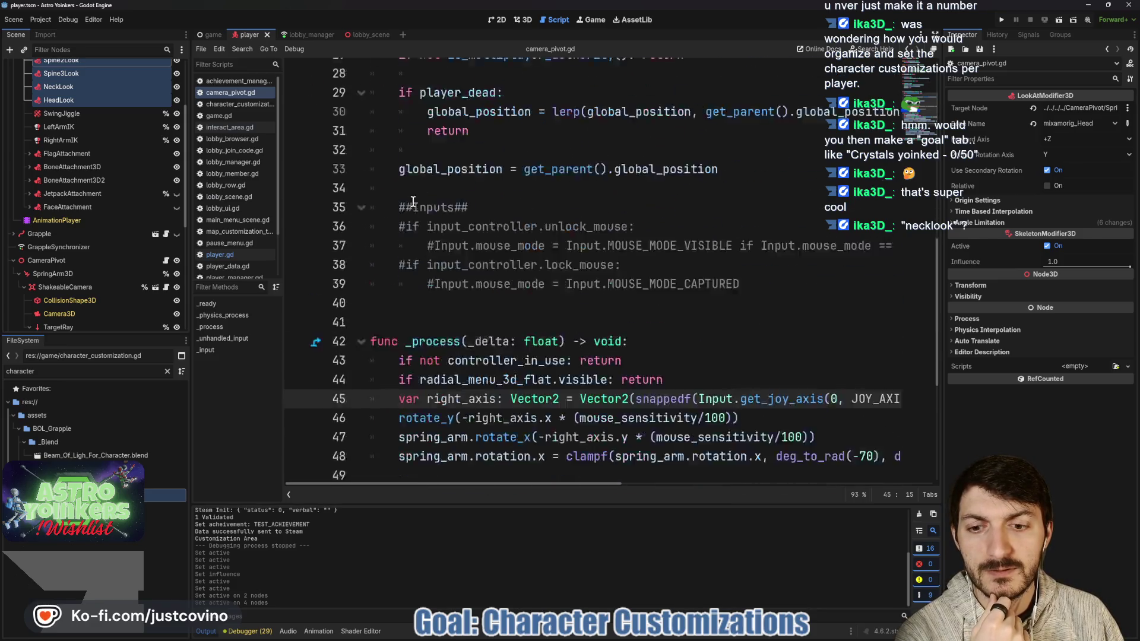
scroll(414, 205, "down", 3)
scroll(405, 279, "down", 2)
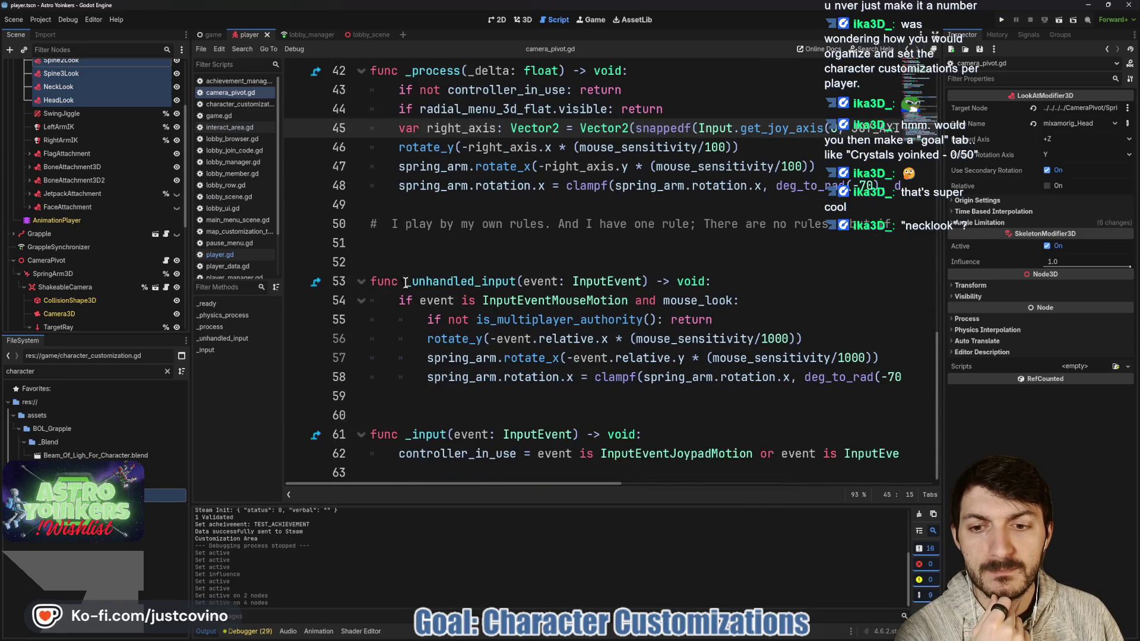
left_click(385, 473)
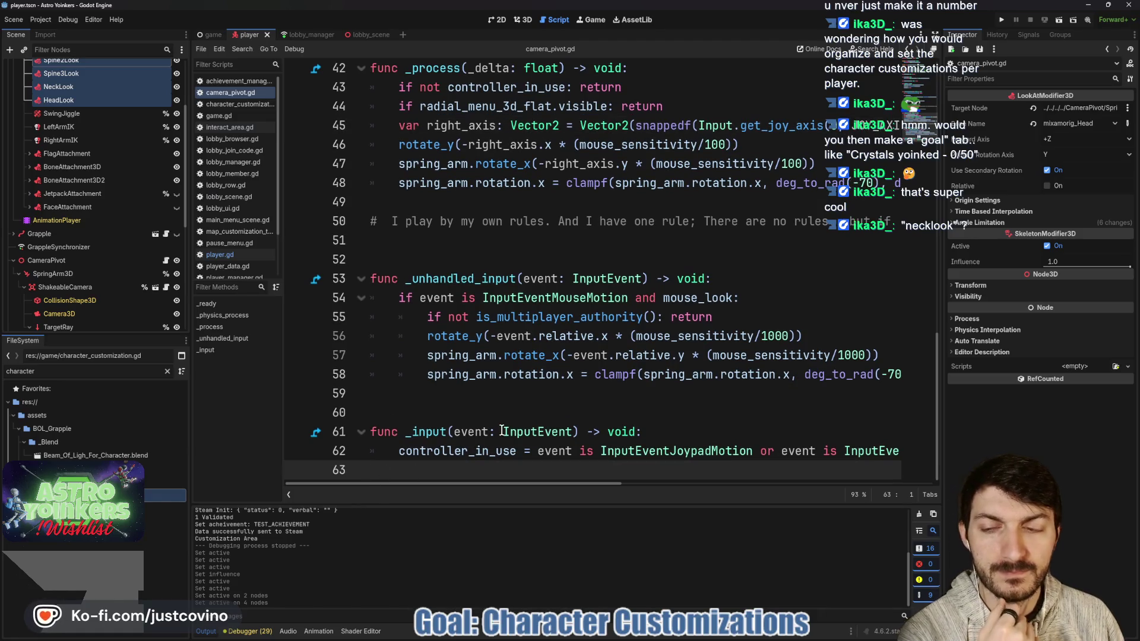
Step: Declare func toggle_camera(toggled_on: bool) -> void: starting with set_physics_process(toggled_on)
key("Return")
key("Return")
key("Return")
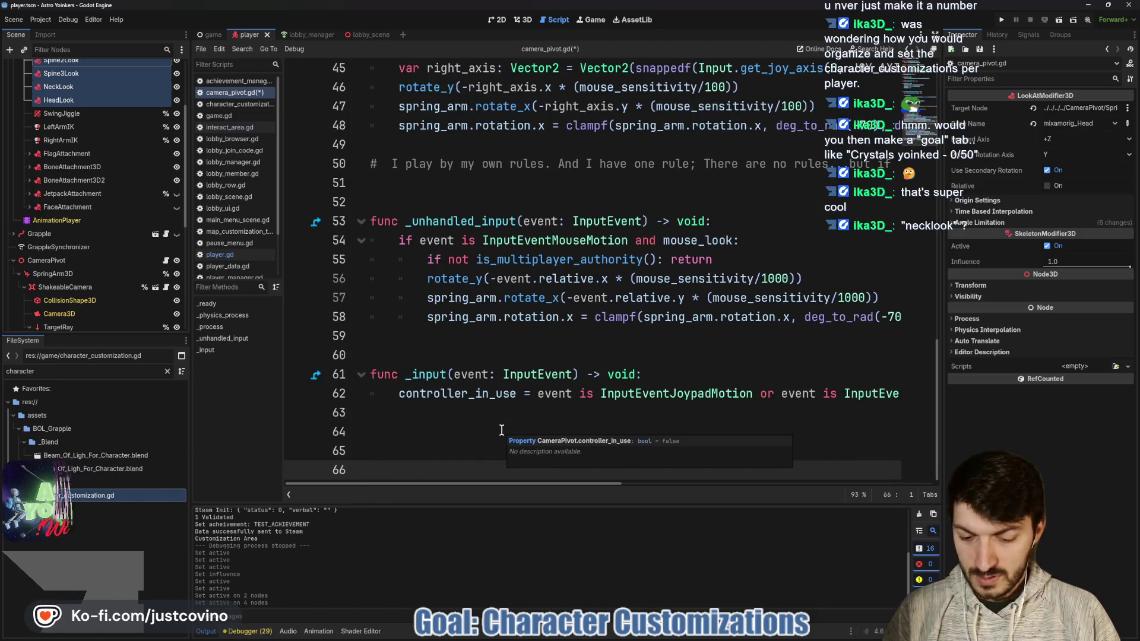
type("func toggle_")
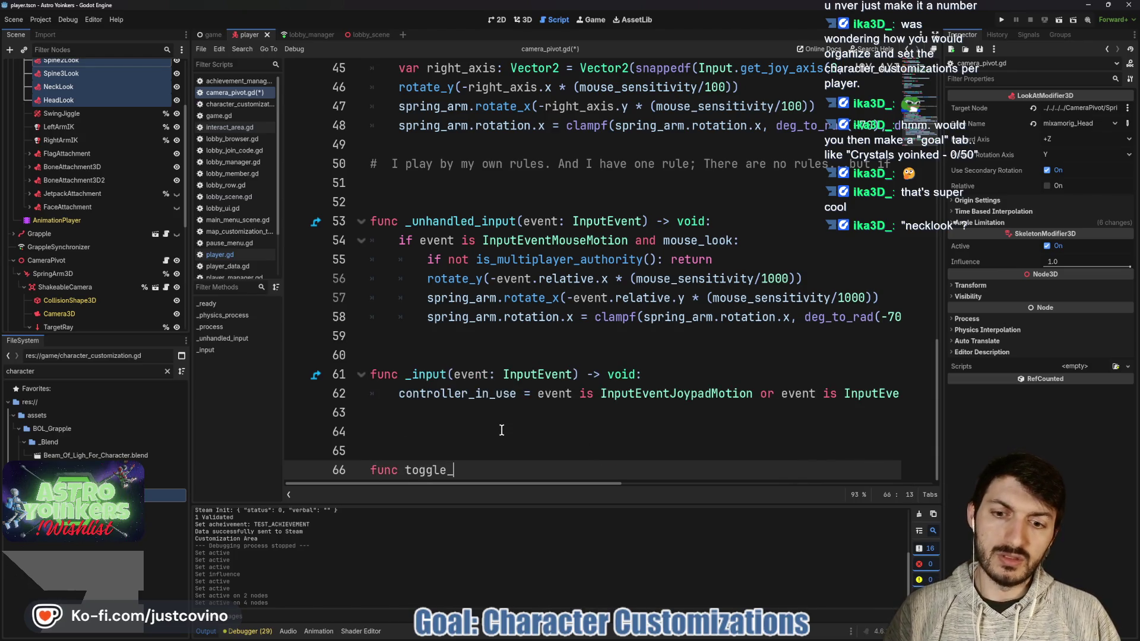
type("camera(")
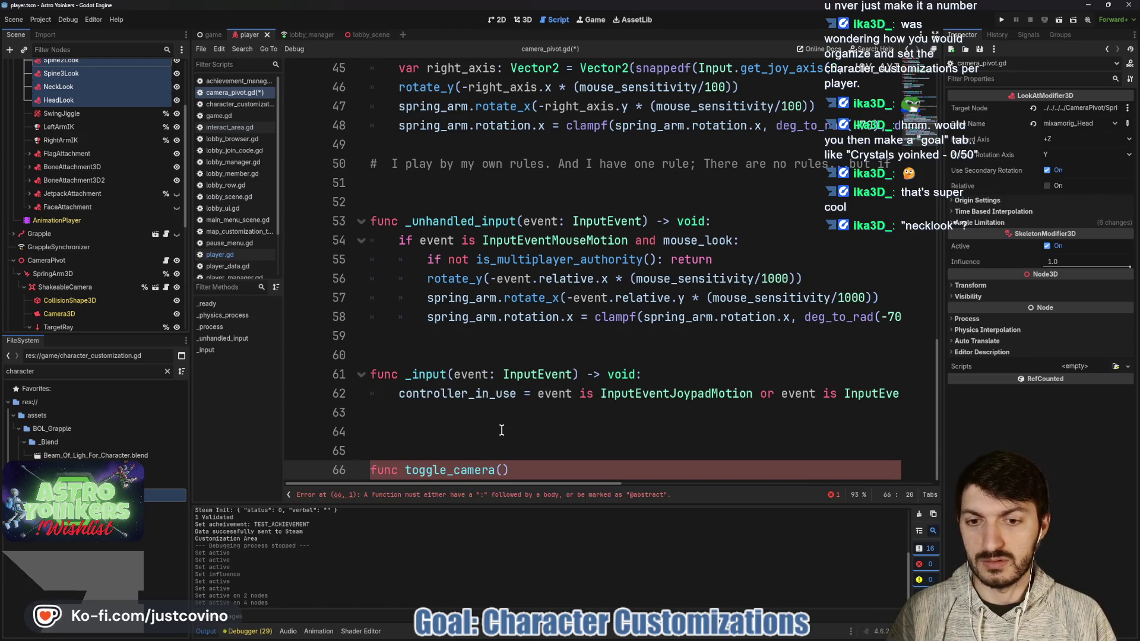
type("toggled_on")
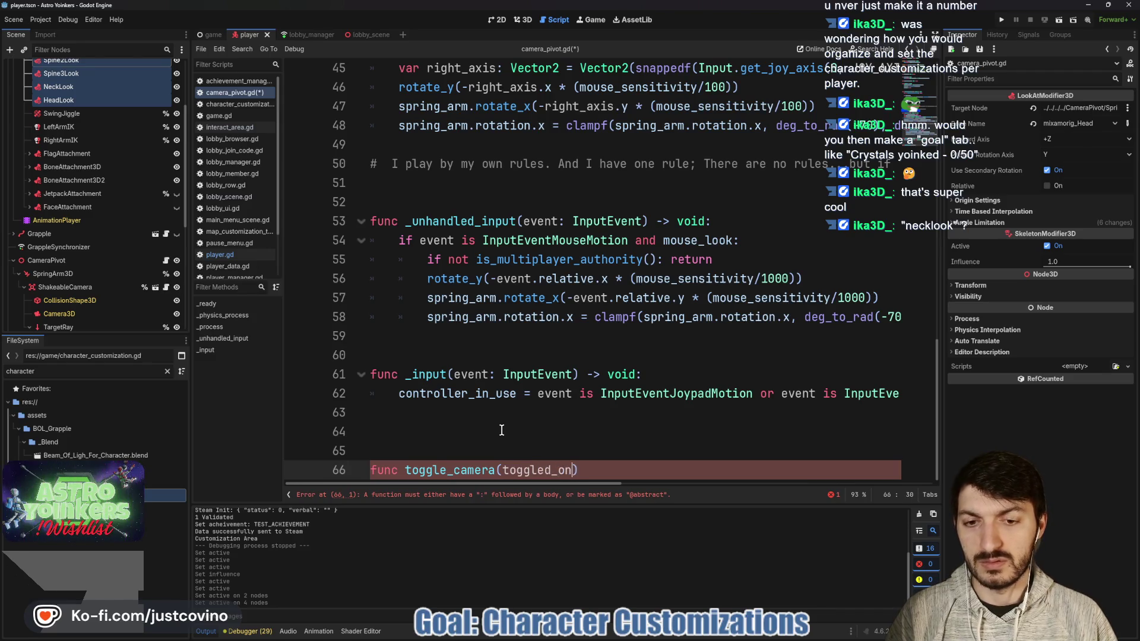
type(": bool) -> voi")
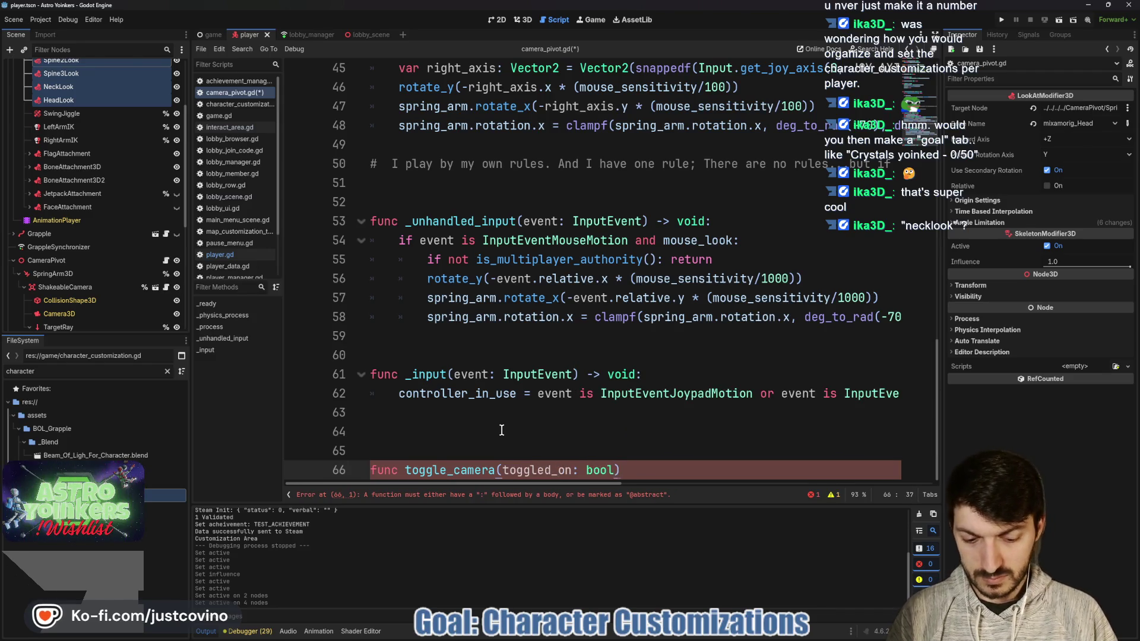
type("d:")
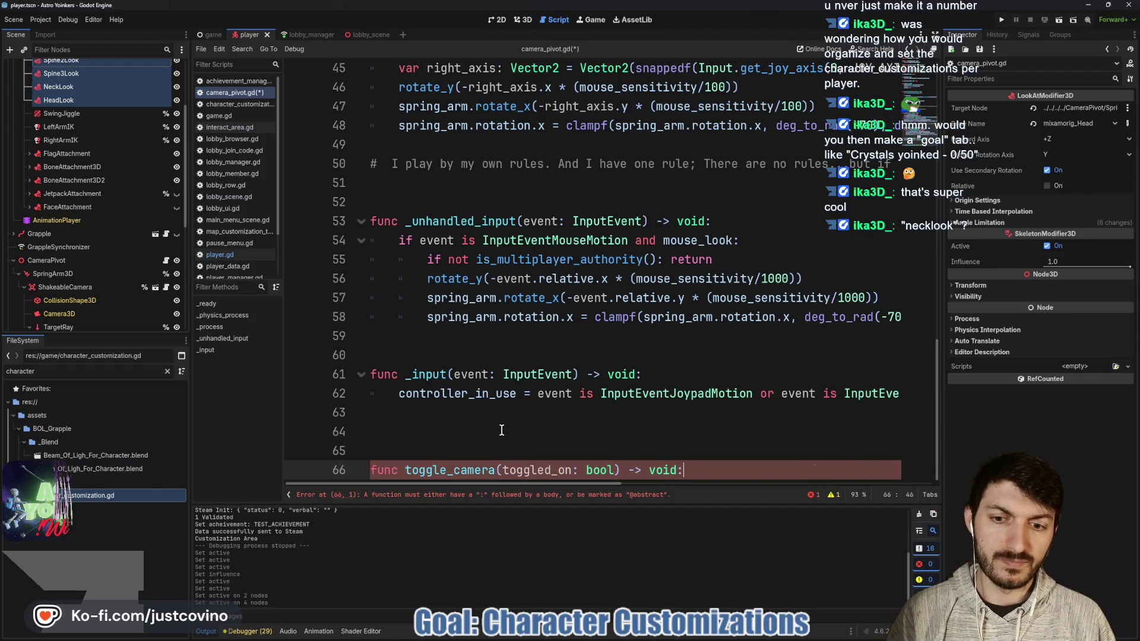
key("Return")
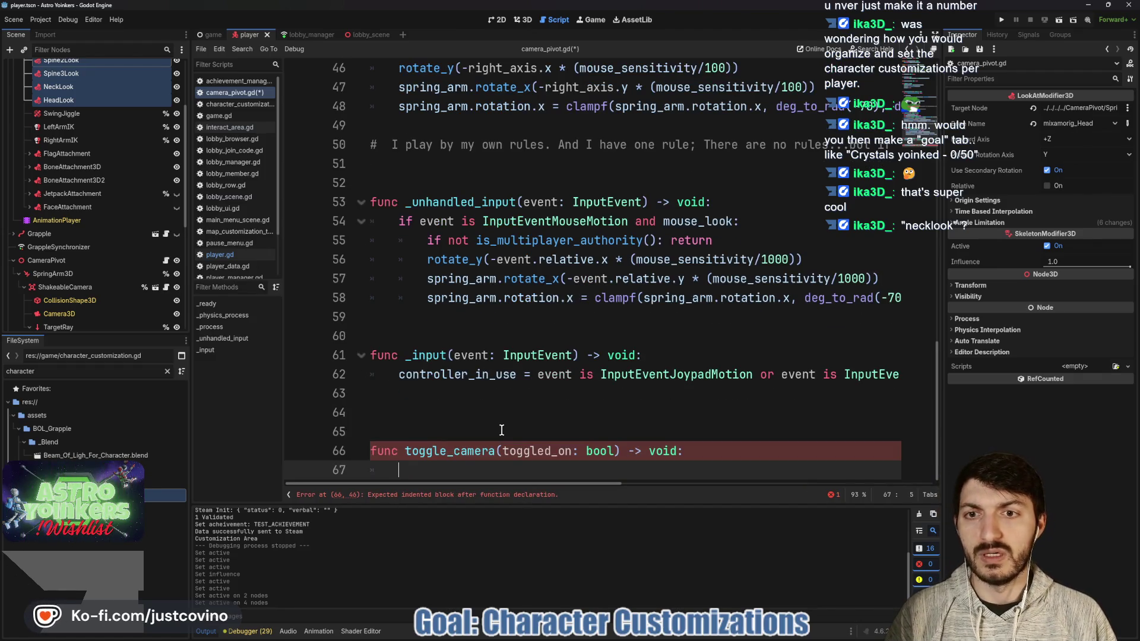
type("set")
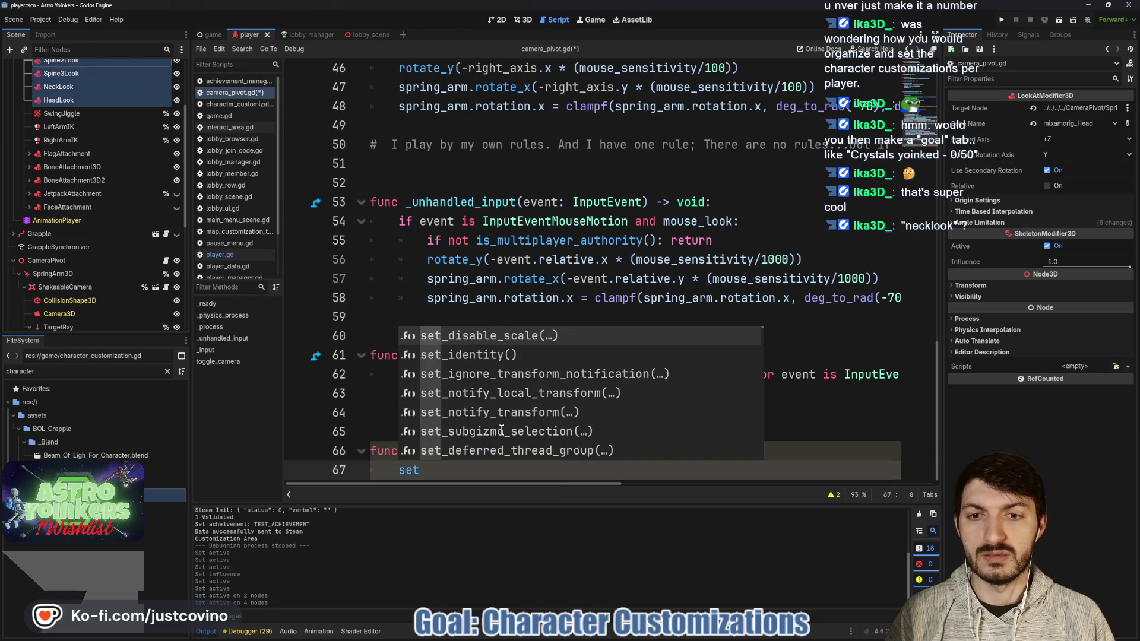
type("_pro")
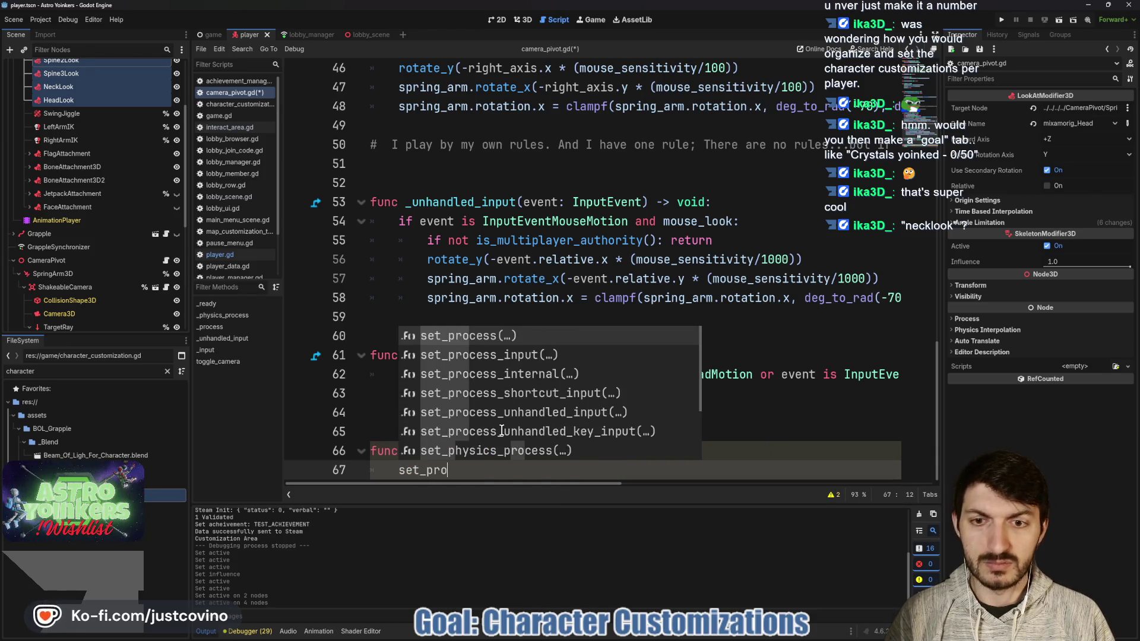
key("Return")
scroll(492, 427, "up", 13)
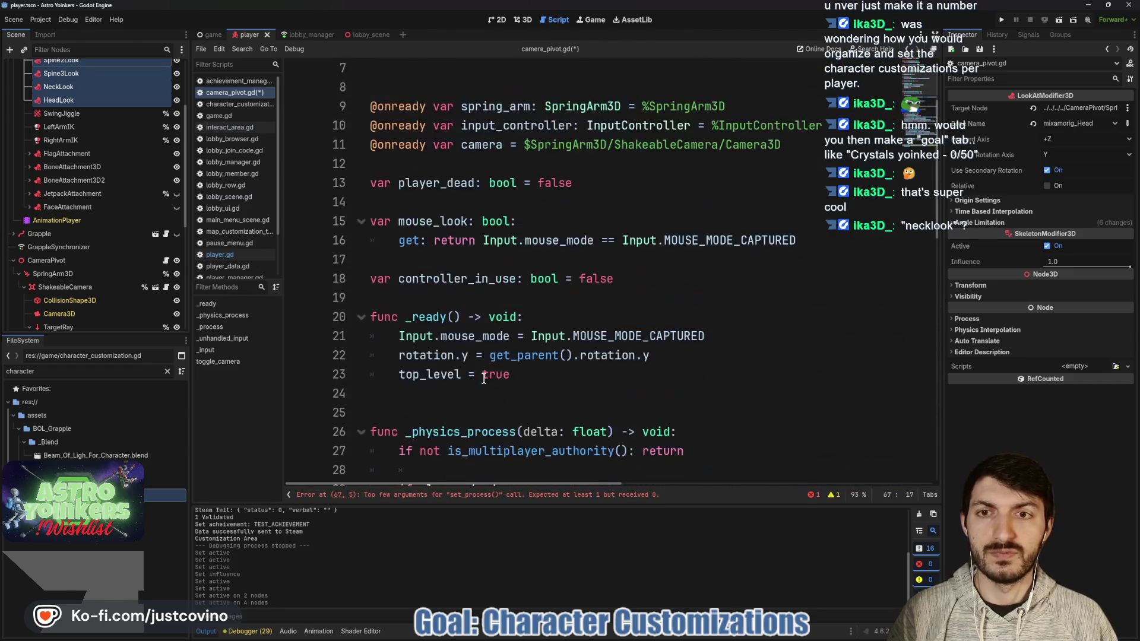
scroll(484, 378, "down", 13)
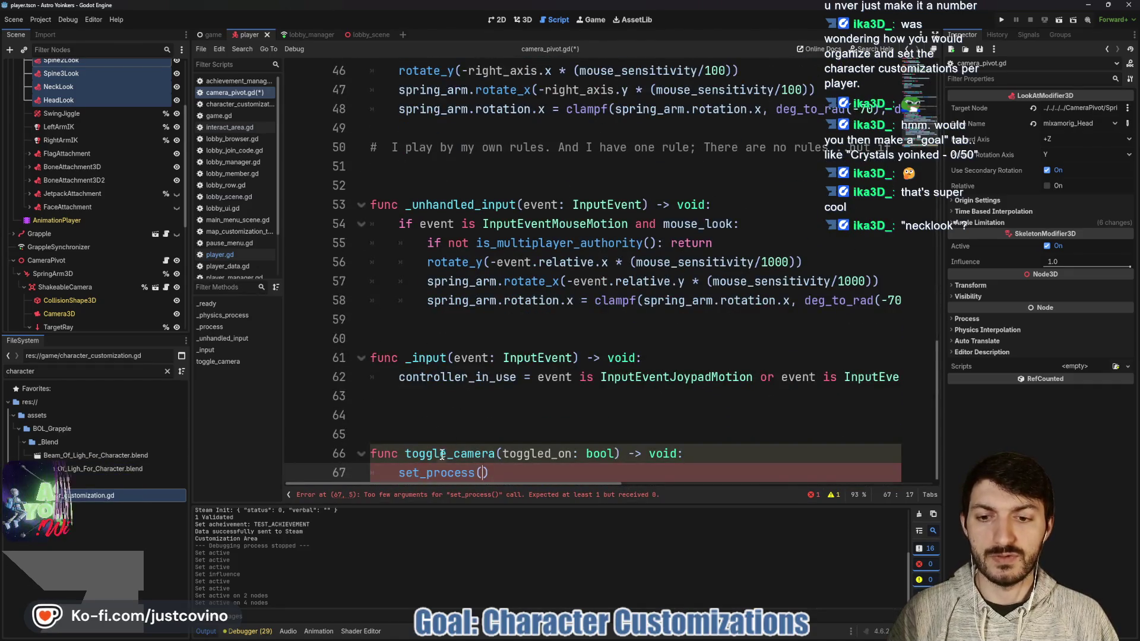
left_click_drag(493, 473, 432, 468)
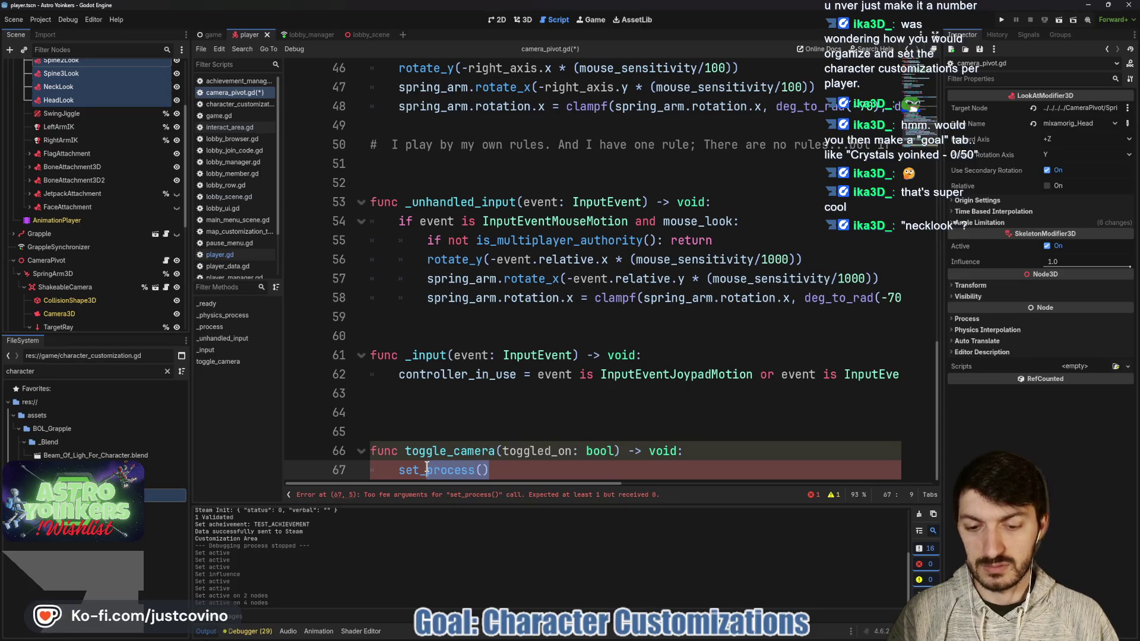
type("phys")
key("Return")
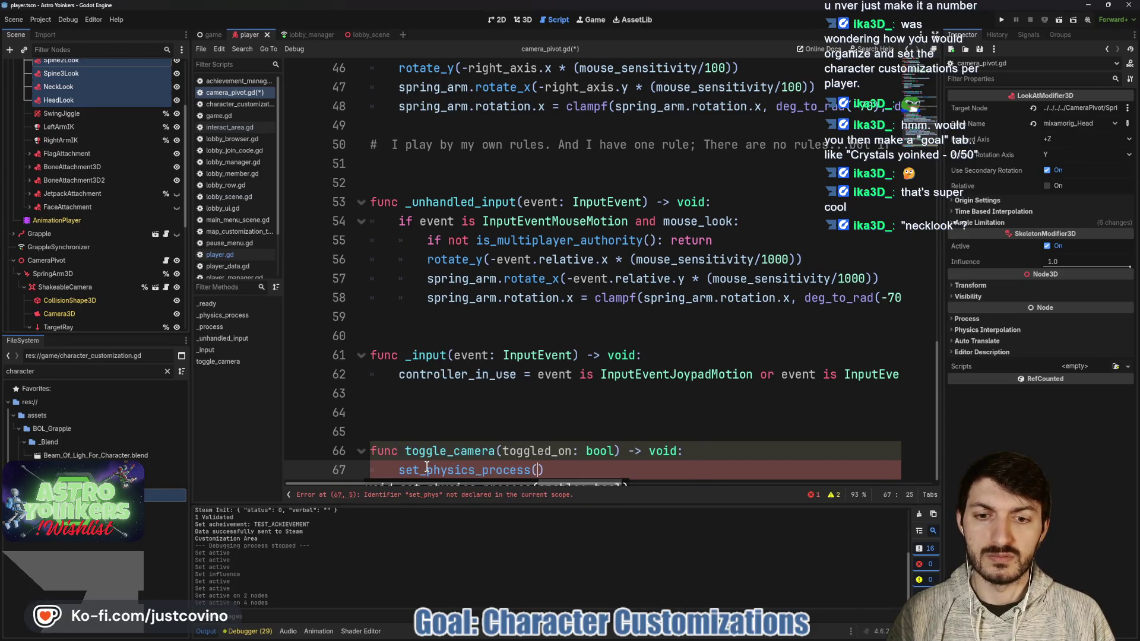
type("toggle")
key("Return")
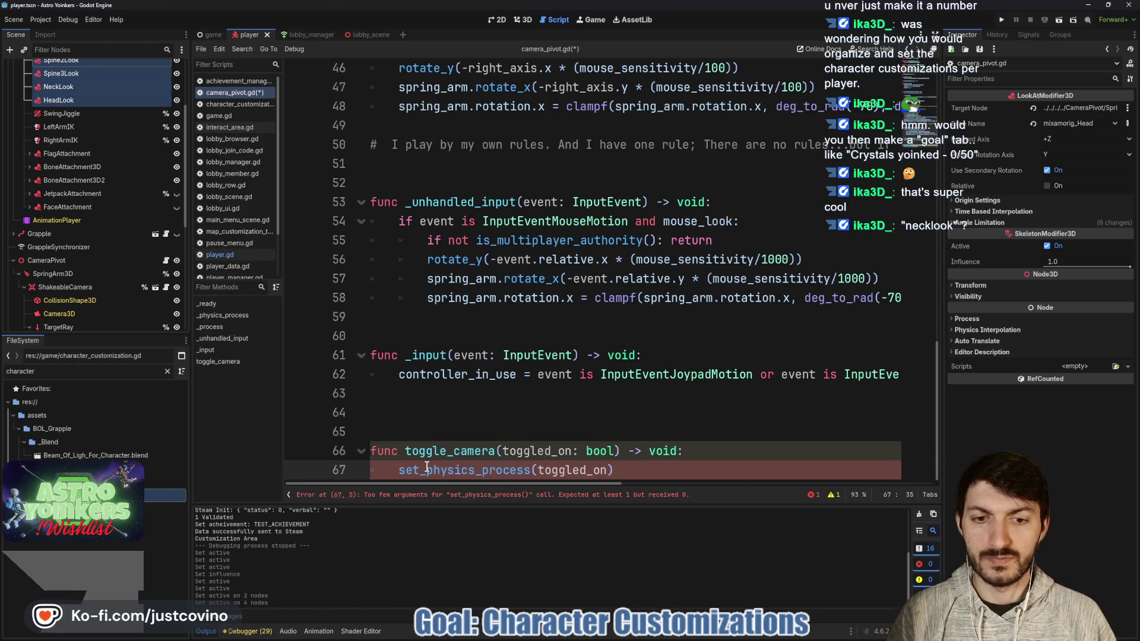
Step: Add set_process(toggled_on) as the next line of toggle_camera
key("Return")
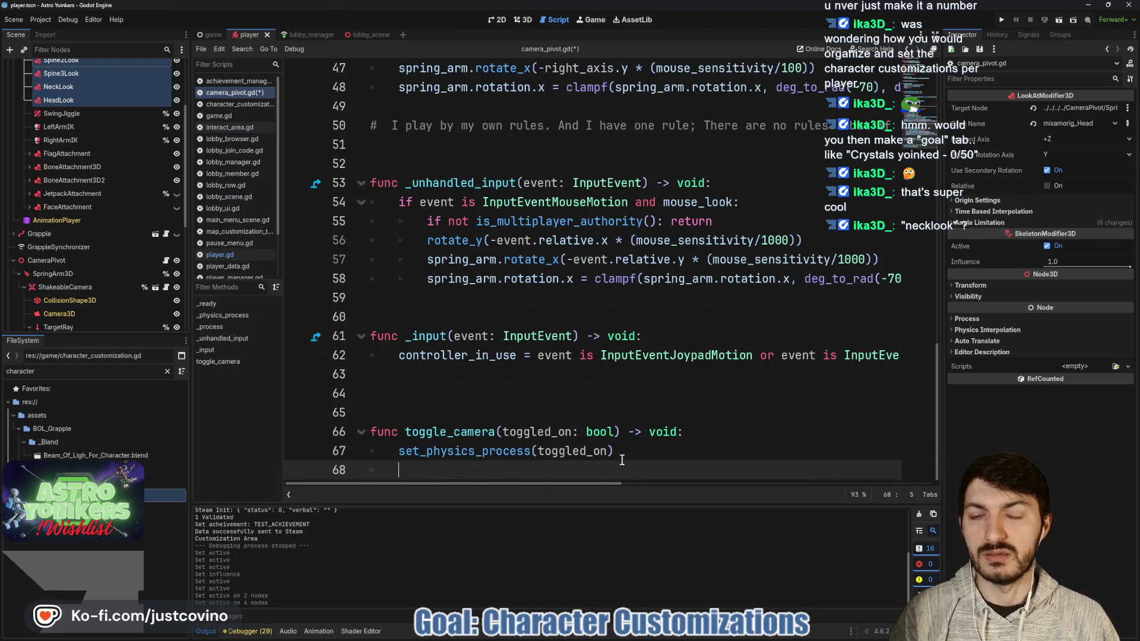
scroll(622, 460, "up", 6)
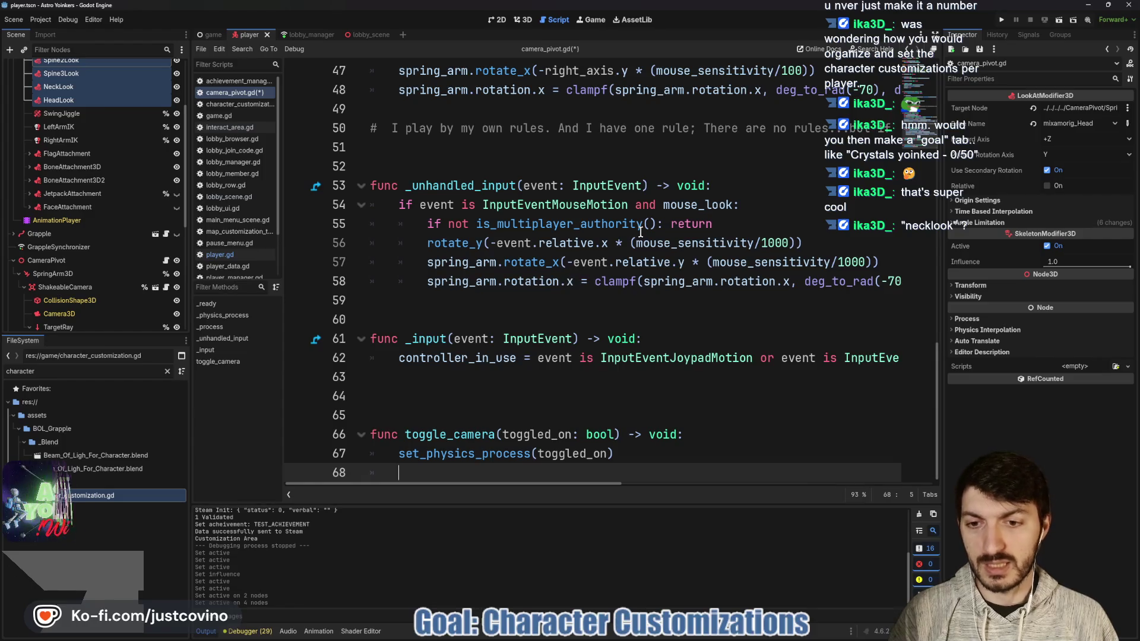
type("set)")
key("BackSpace")
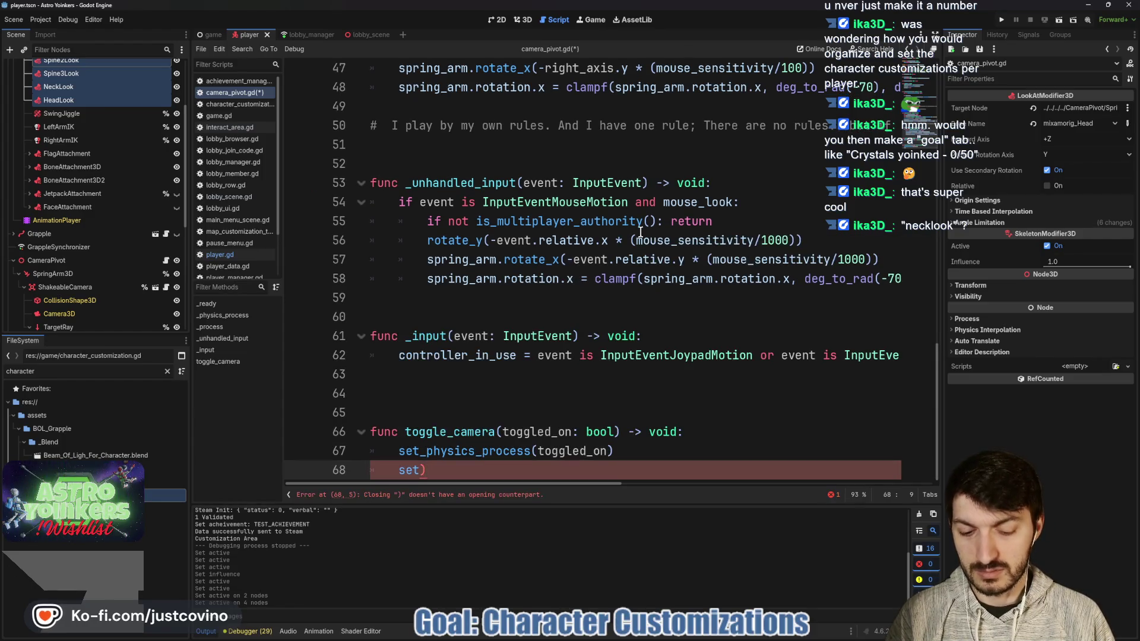
type("_proce")
key("Return")
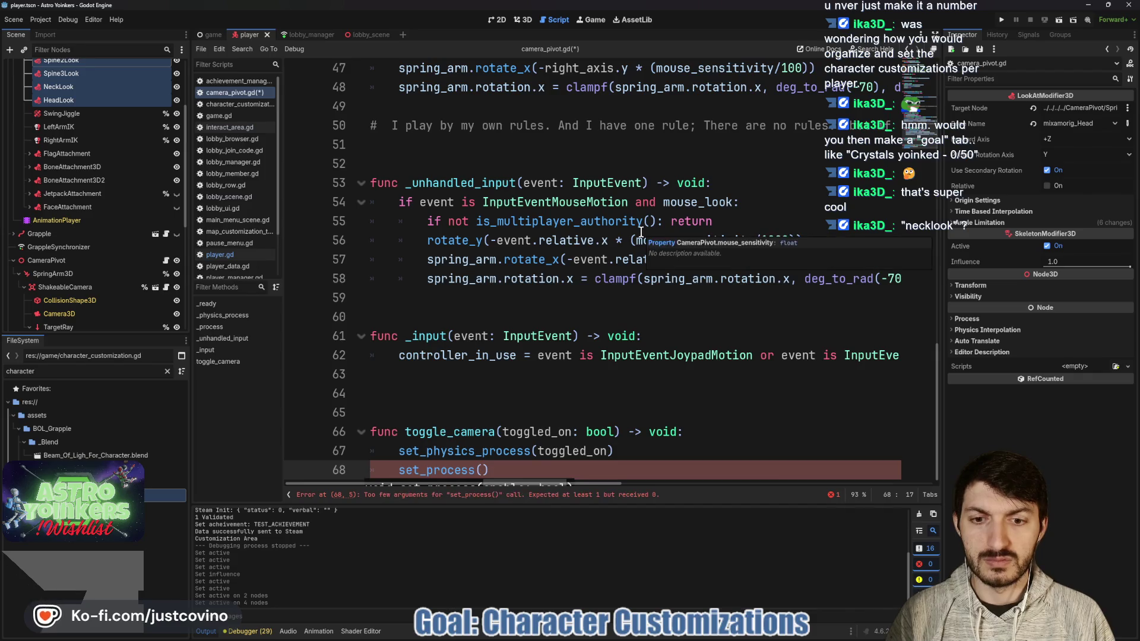
type("toggled_")
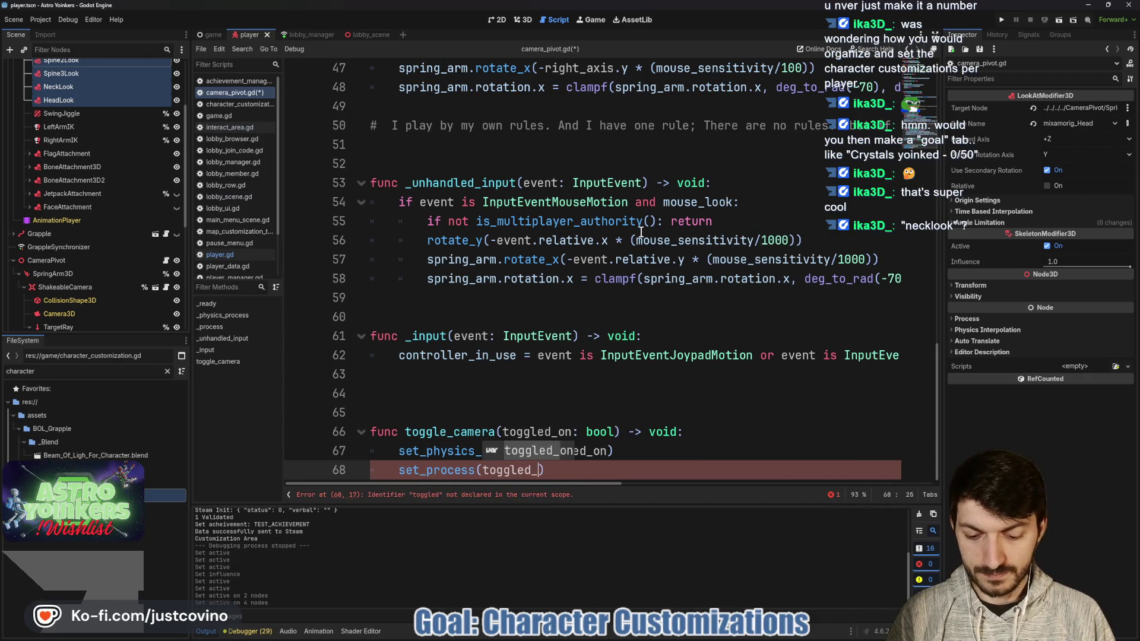
key("Return")
key("End")
Step: Add set_process_unhandled_input(toggled_on) and set_process_input(toggled_on), then save camera_pivot.gd
key("Return")
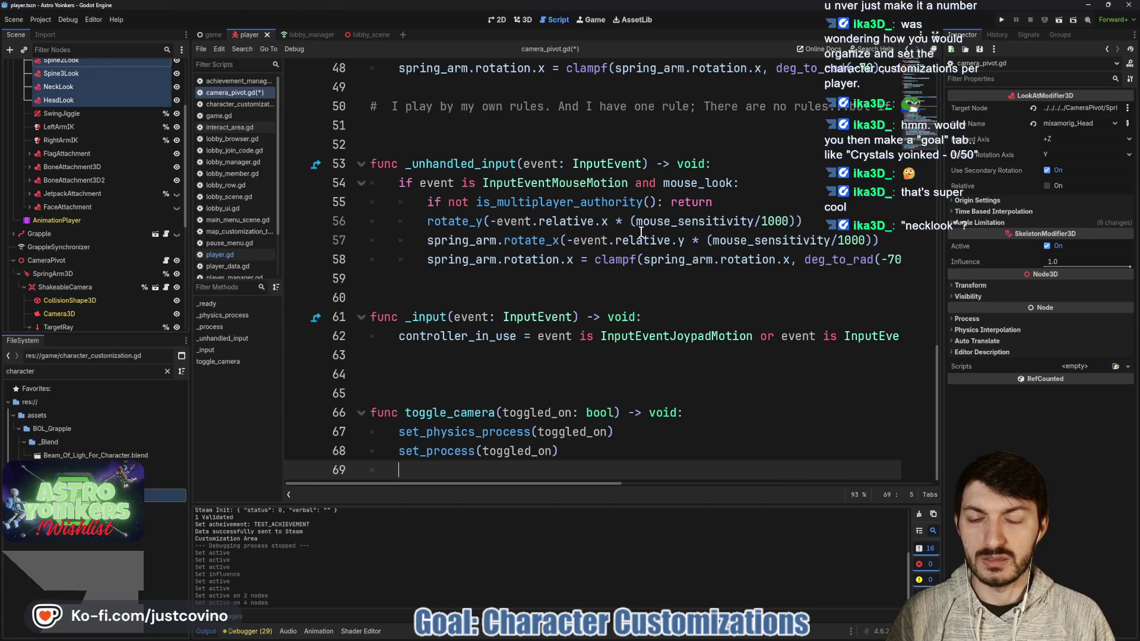
type("set")
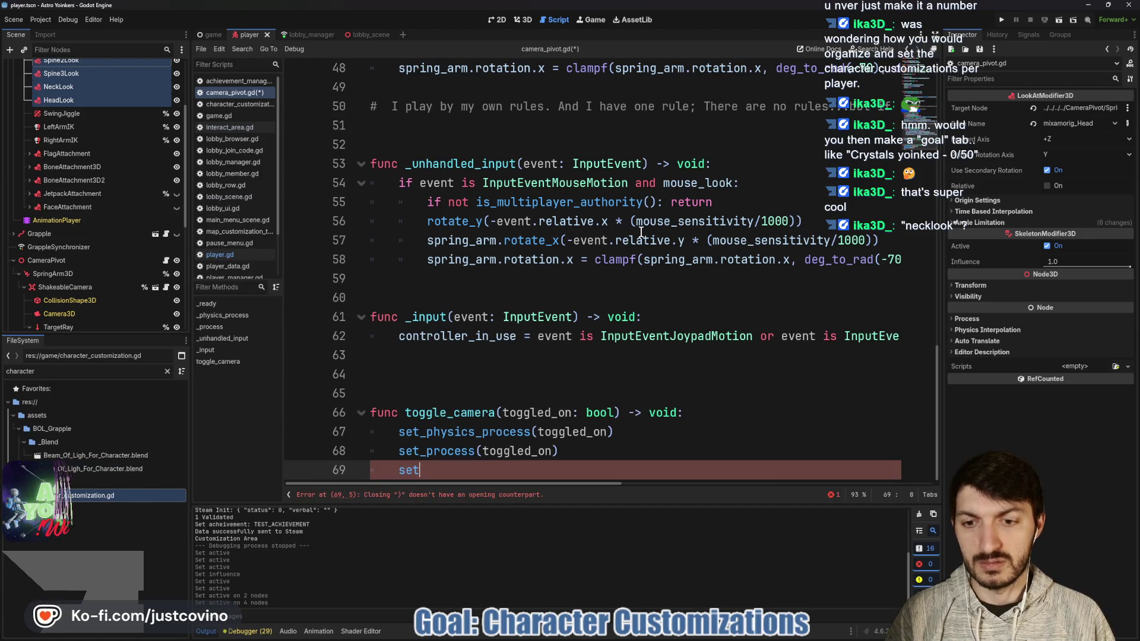
type("_unhand")
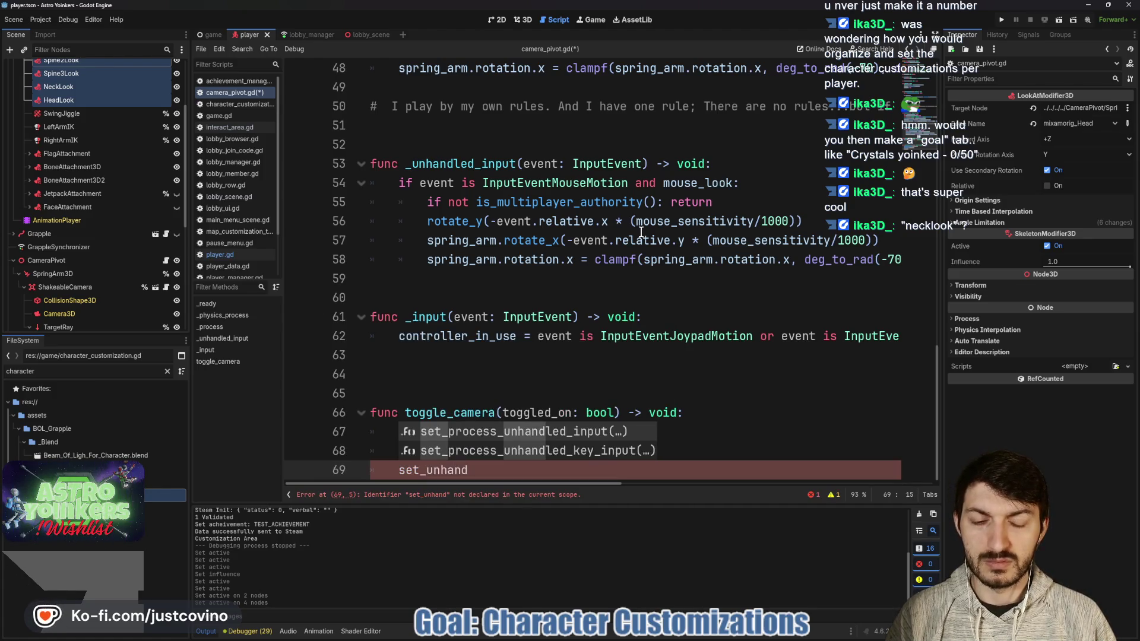
key("Return")
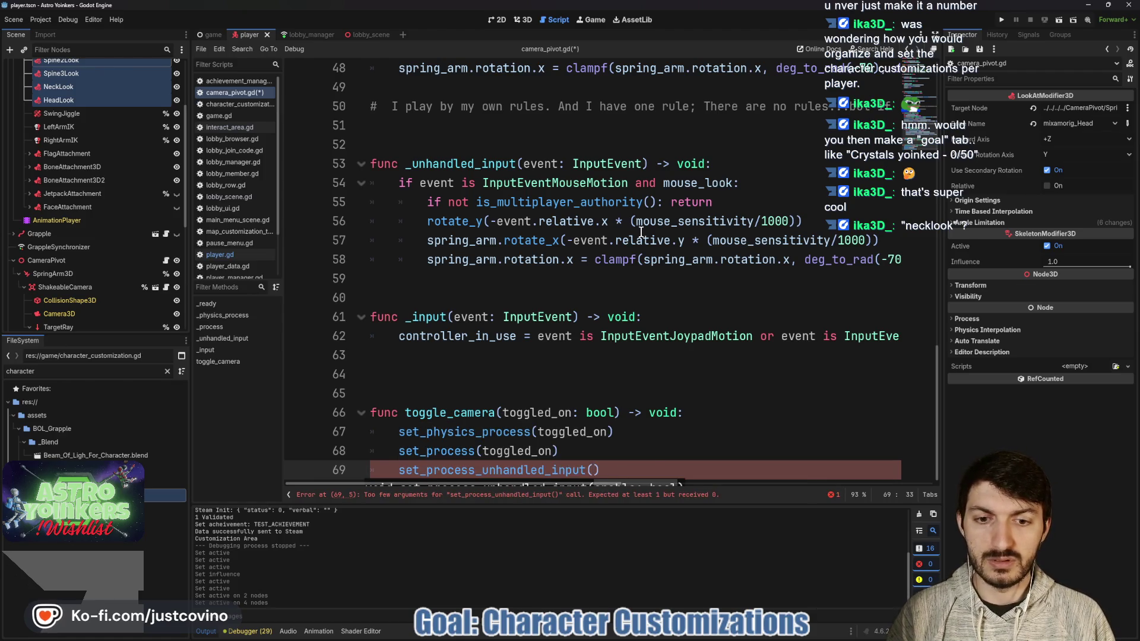
type("toggle")
key("Return")
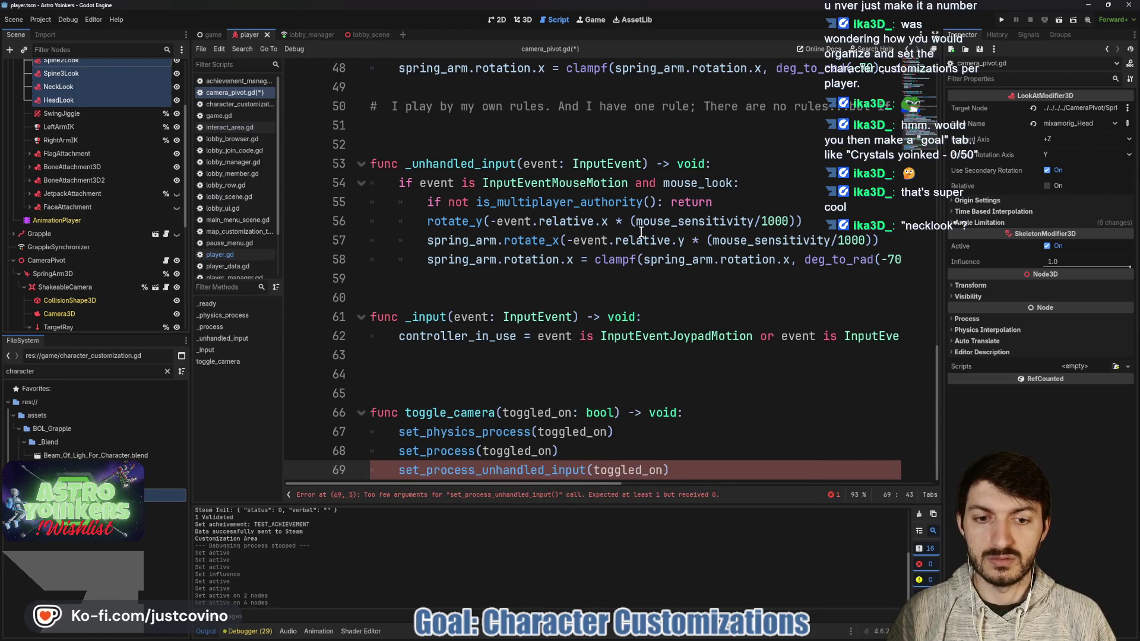
left_click(705, 475)
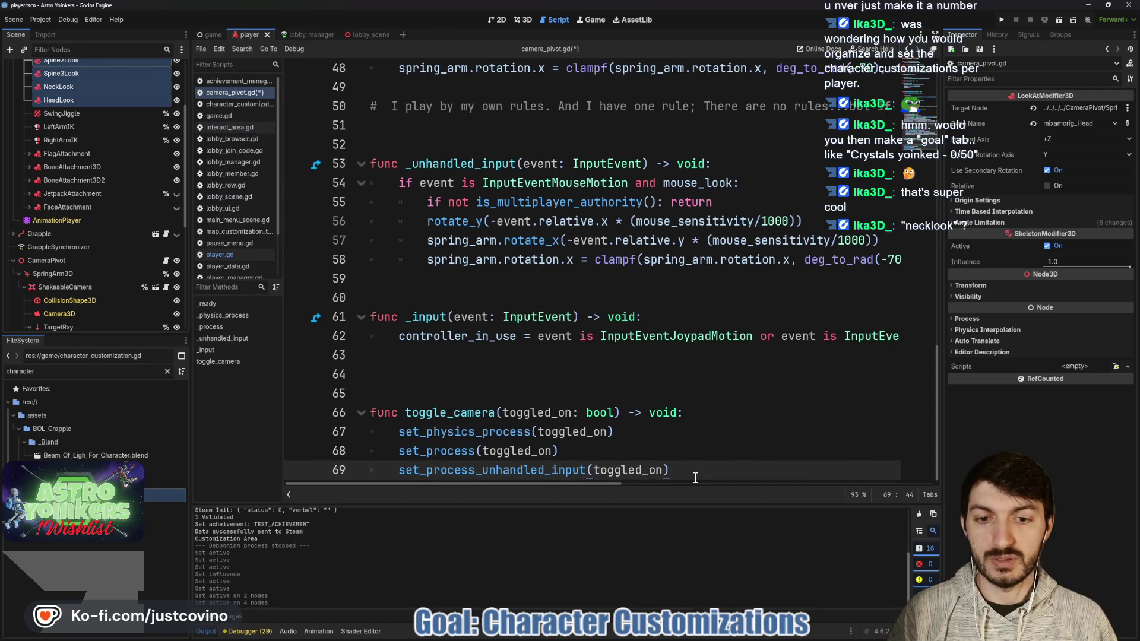
key("Return")
type("set_inp")
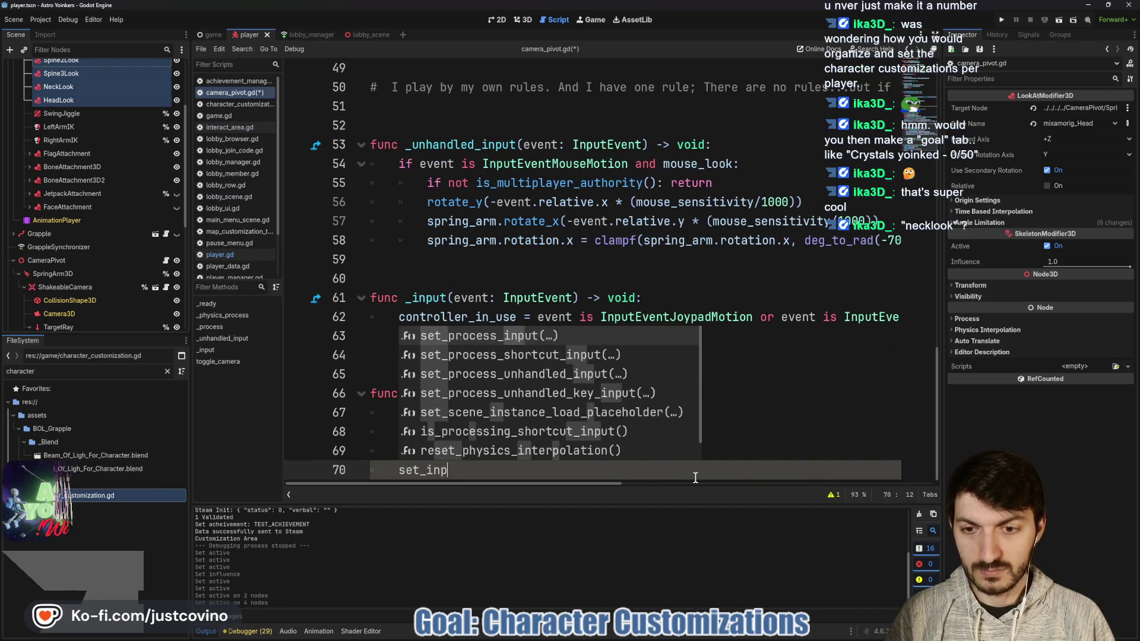
type("ut")
key("Return")
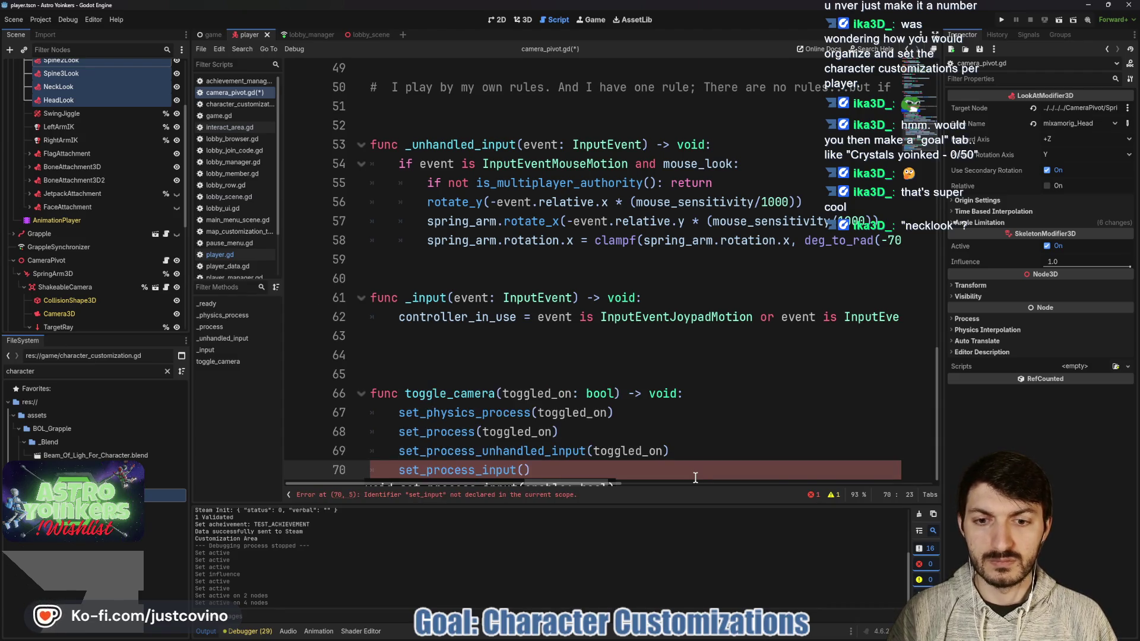
type("toggl")
key("Return")
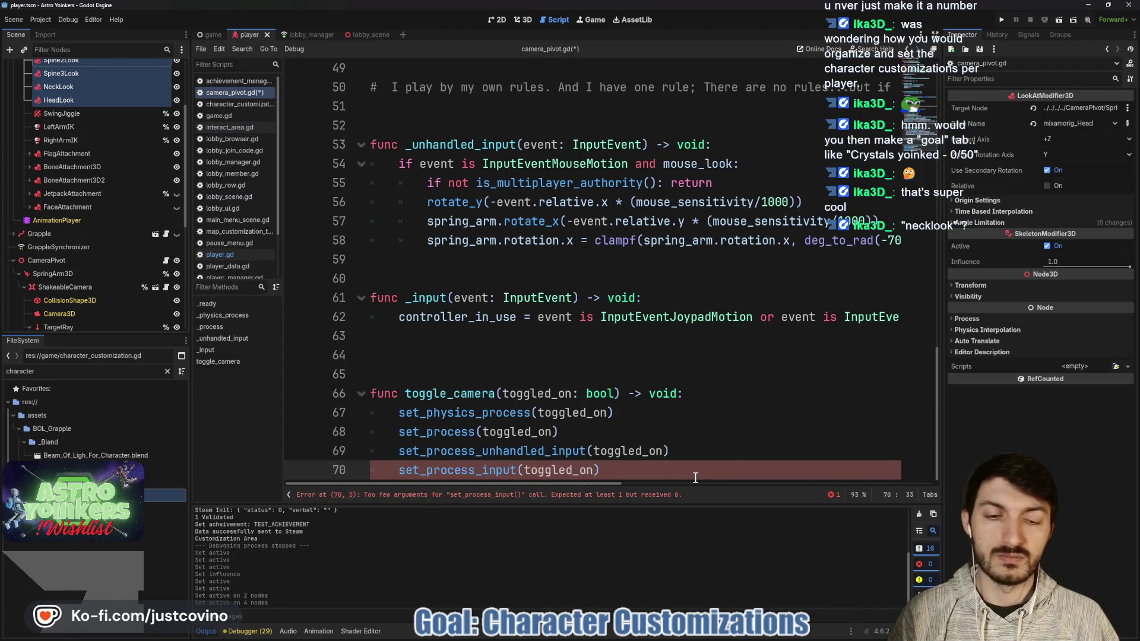
key("ctrl+s")
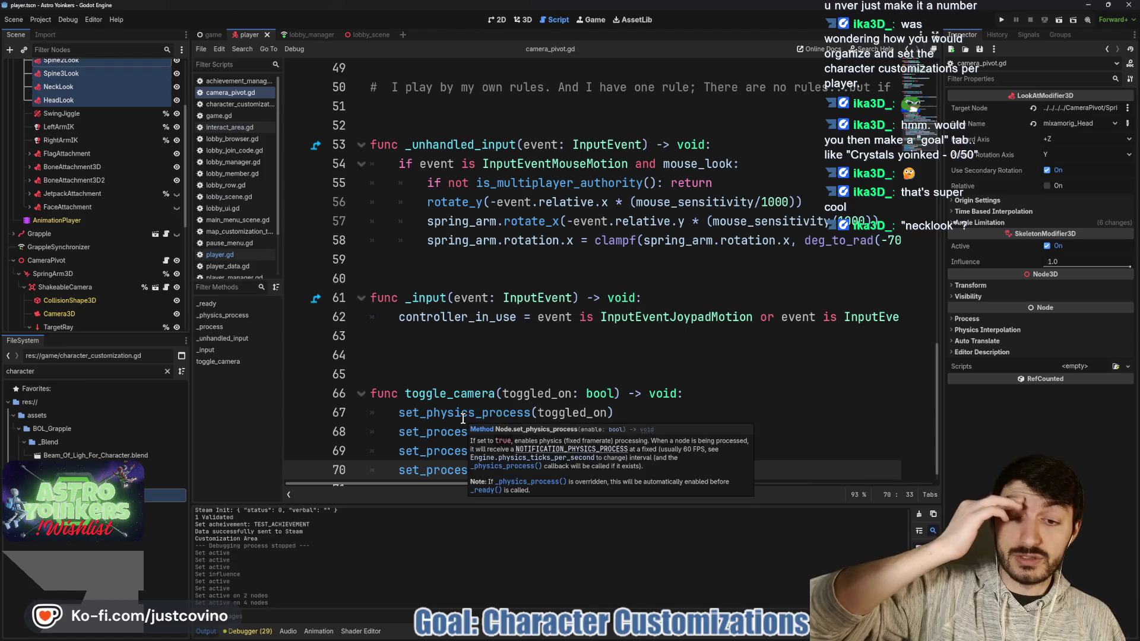
Step: Scroll up through camera_pivot.gd and switch to player.gd in the script list
scroll(466, 414, "up", 6)
scroll(470, 409, "up", 6)
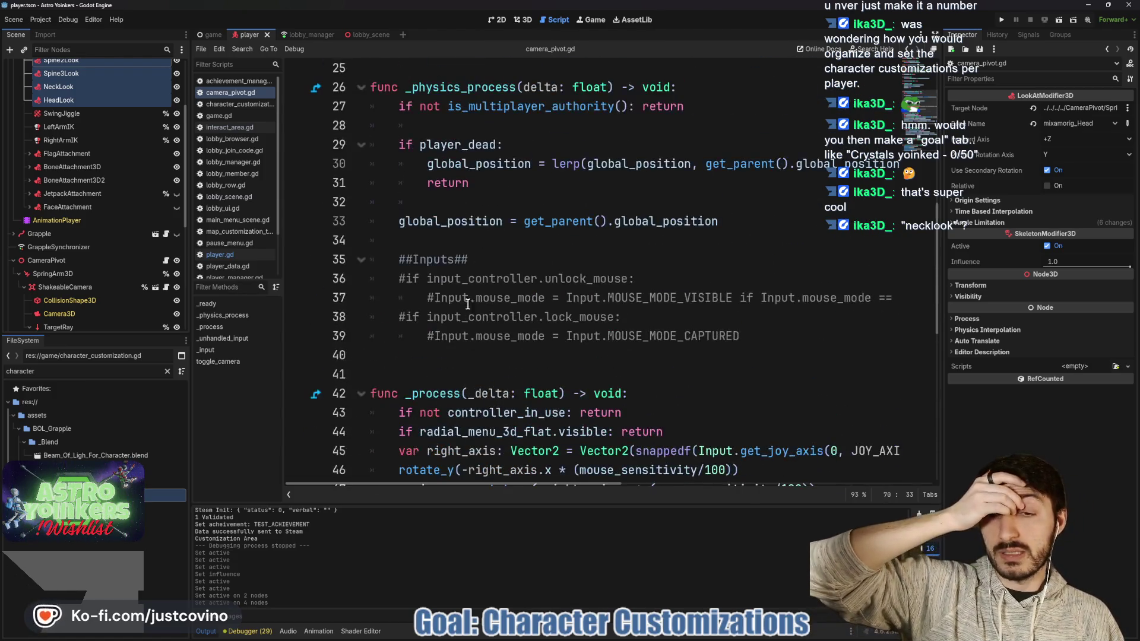
scroll(486, 338, "up", 2)
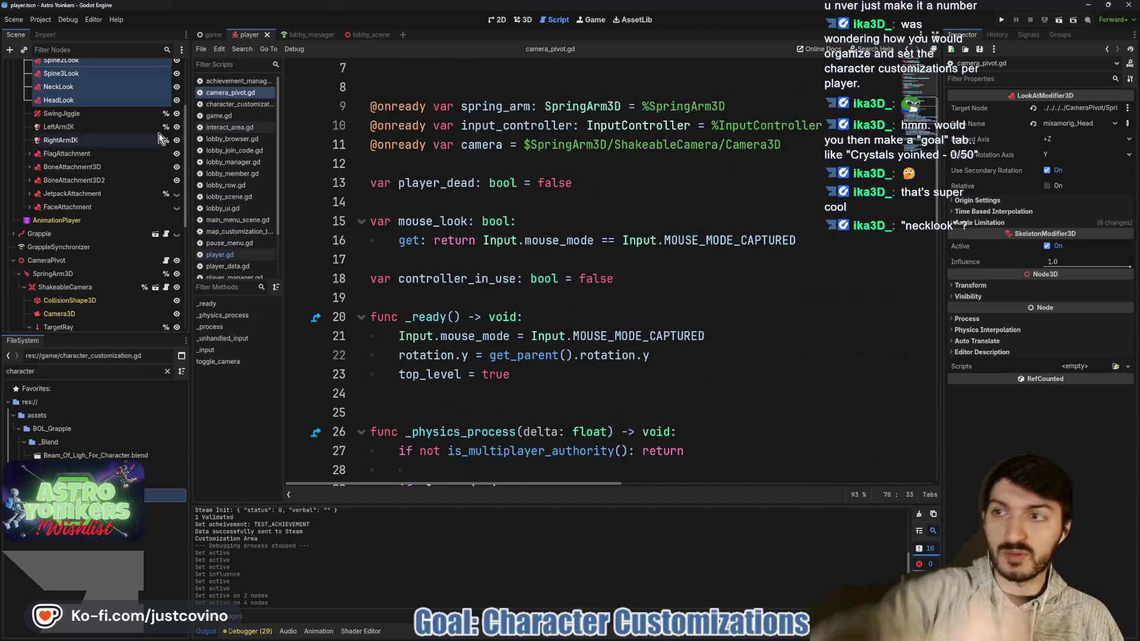
scroll(119, 139, "up", 3)
left_click(166, 70)
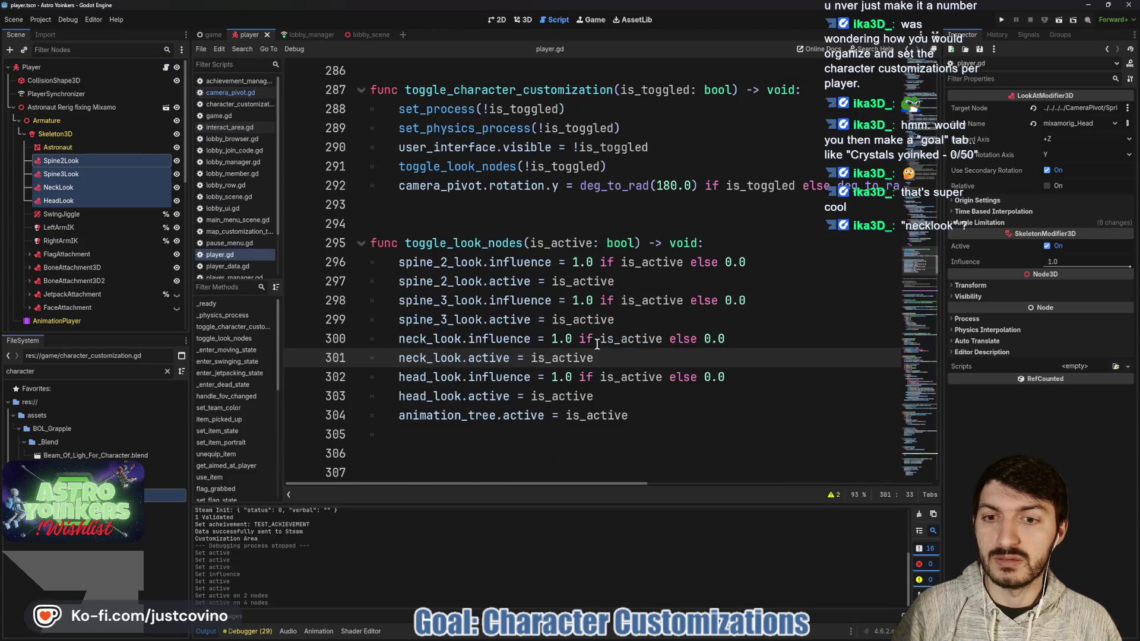
Step: Append camera_pivot.toggle_camera(!is_active) as line 305, save player.gd and run the project
scroll(641, 323, "down", 2)
left_click(647, 298)
key("Return")
type("set")
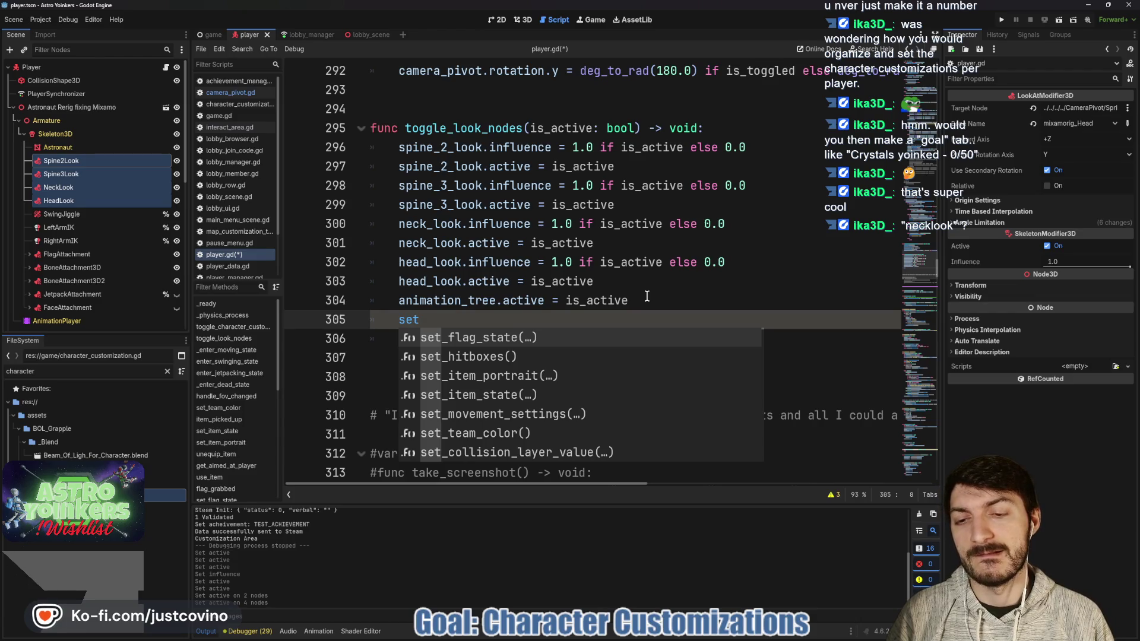
key("BackSpace")
key("BackSpace")
key("BackSpace")
type("cam")
key("Return")
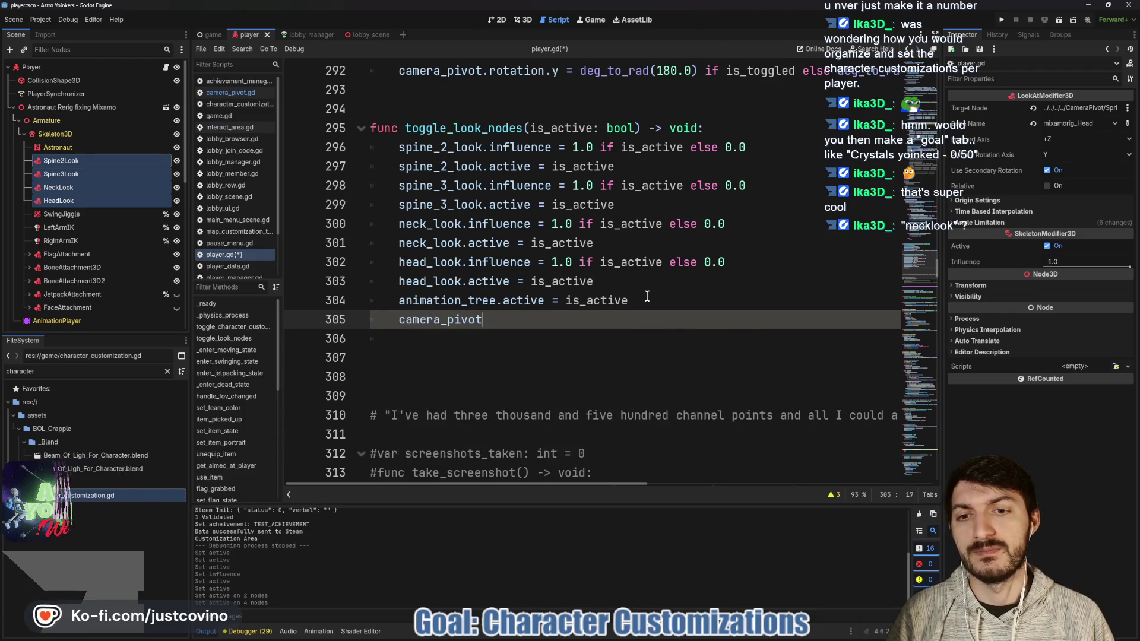
type(".togg")
key("Return")
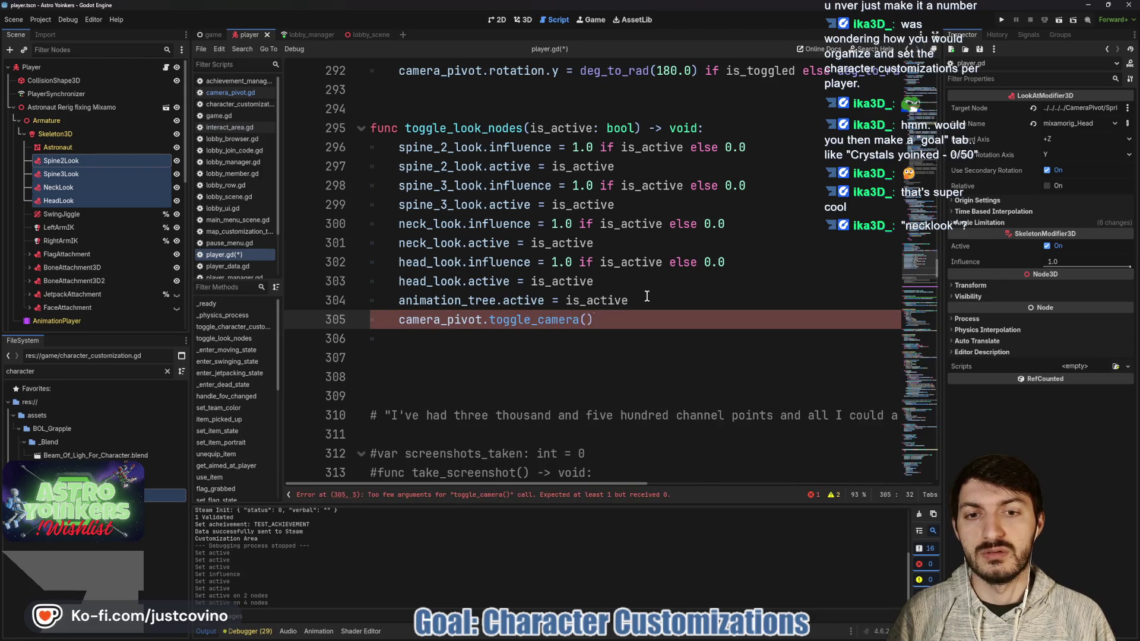
type("is_active")
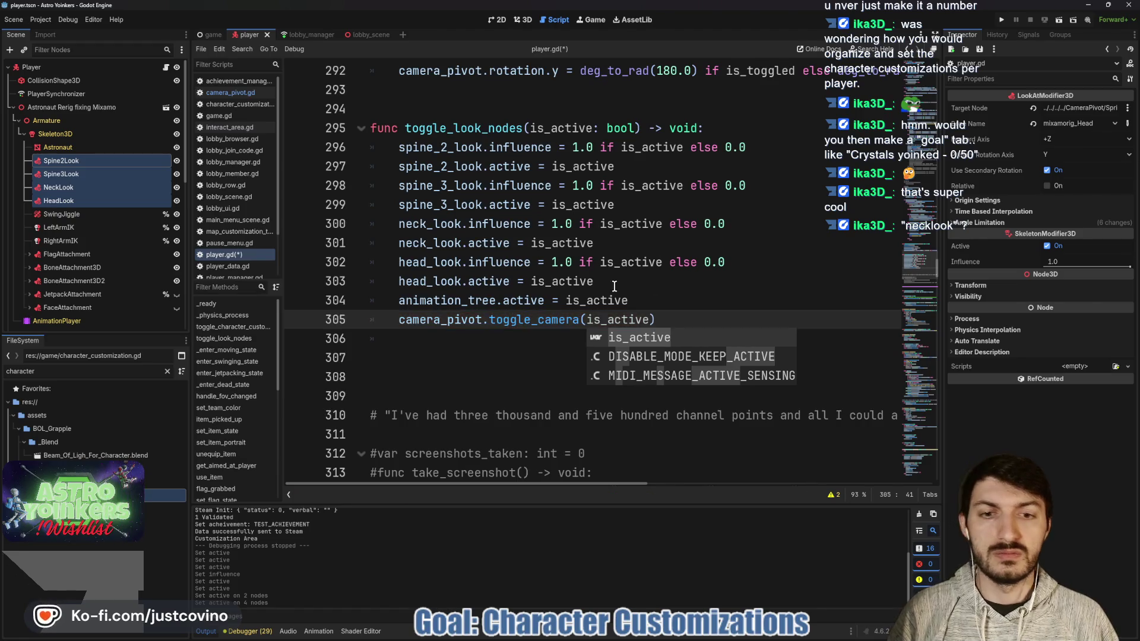
left_click(583, 321)
type("!")
left_click(693, 322)
key("ctrl+s")
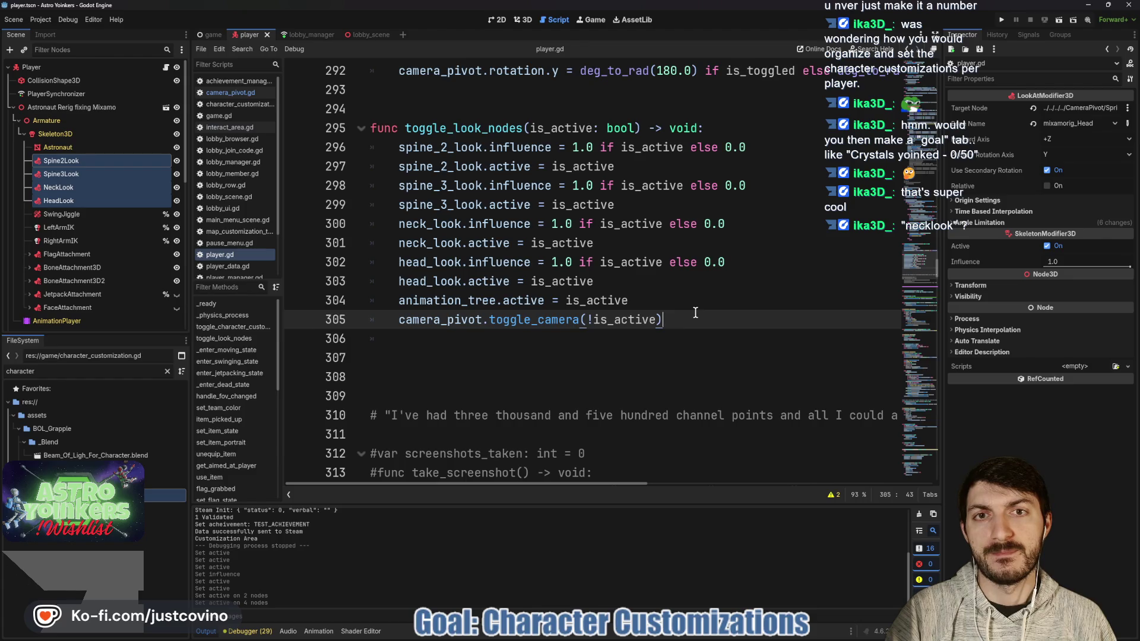
left_click(1002, 20)
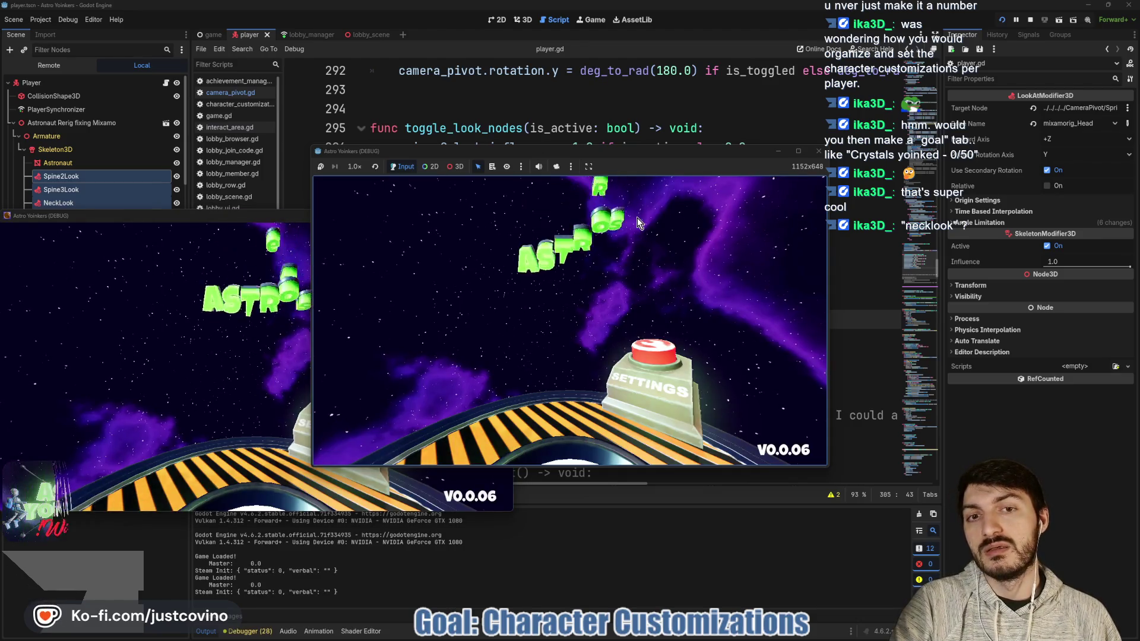
Step: Close the front game instance and host a private lobby
left_click(503, 216)
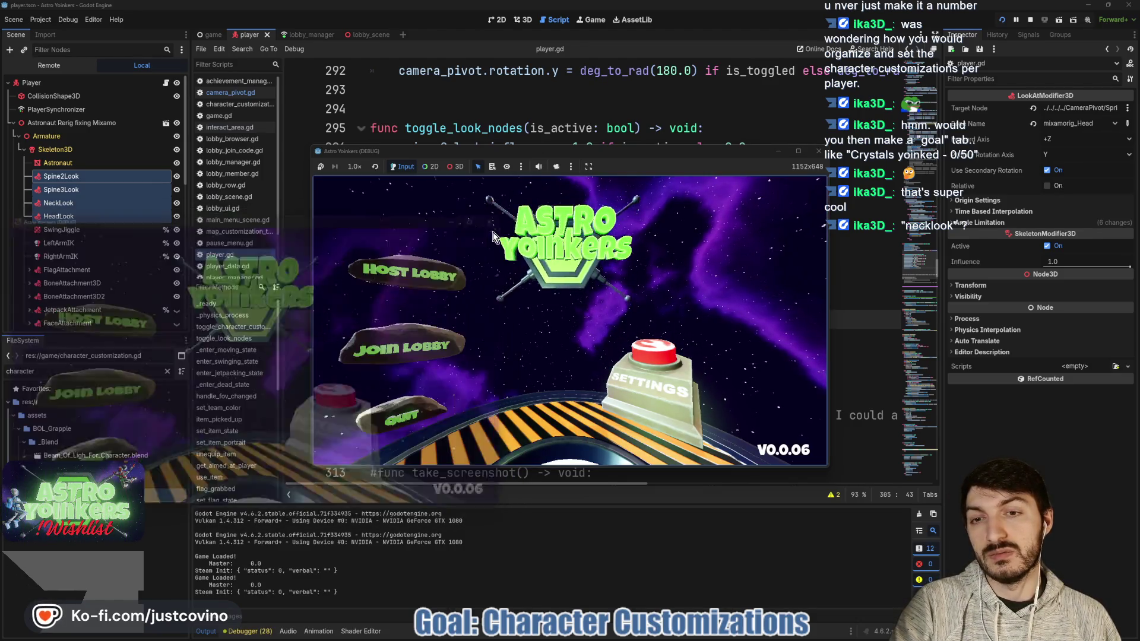
left_click(400, 271)
left_click(560, 271)
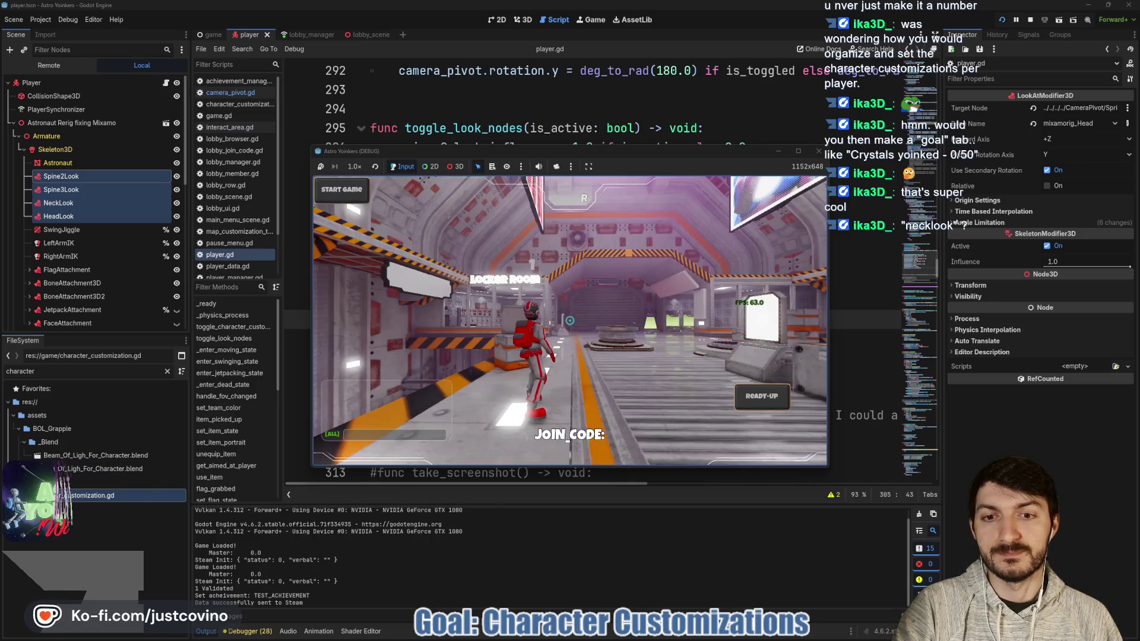
Step: Walk into the locker room, enter and exit customization, move around the room, then stop the game
key("w")
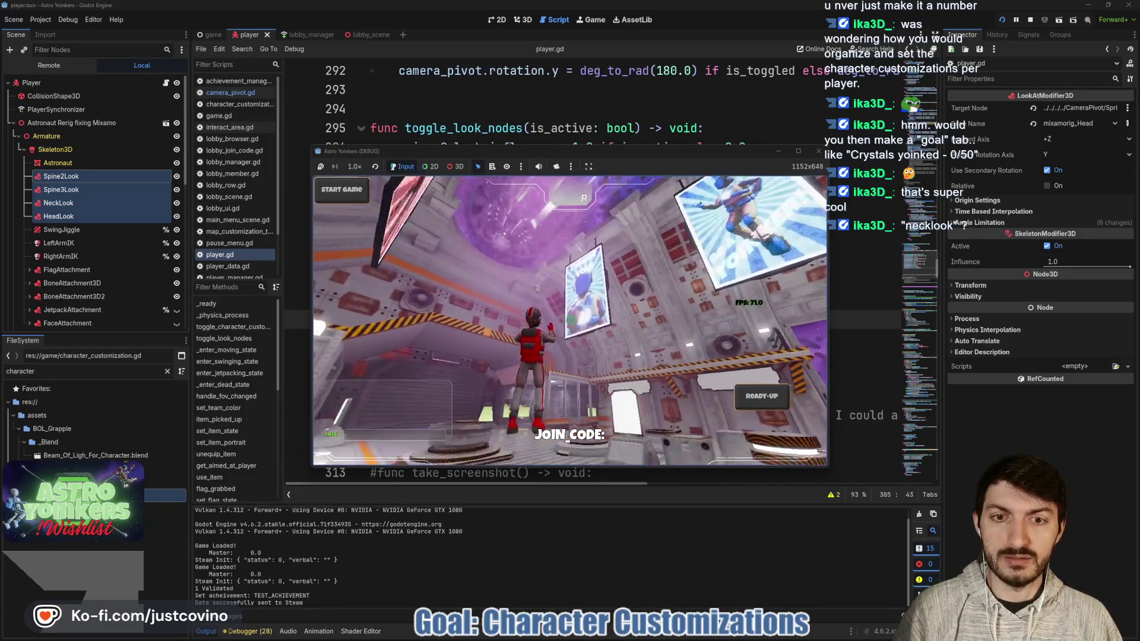
key("w")
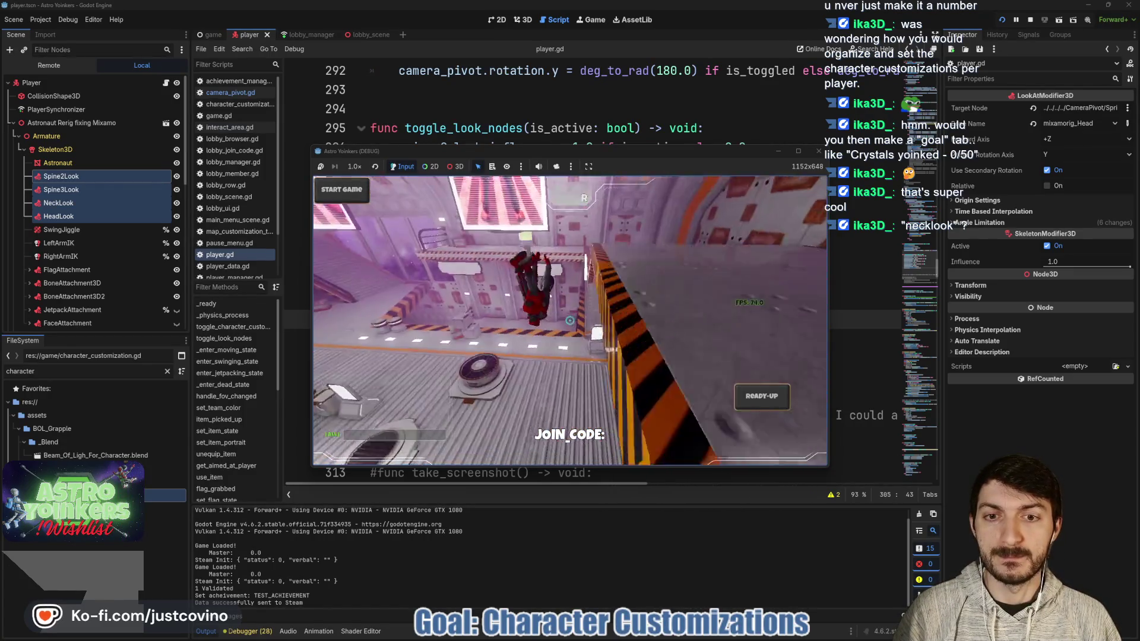
key("w")
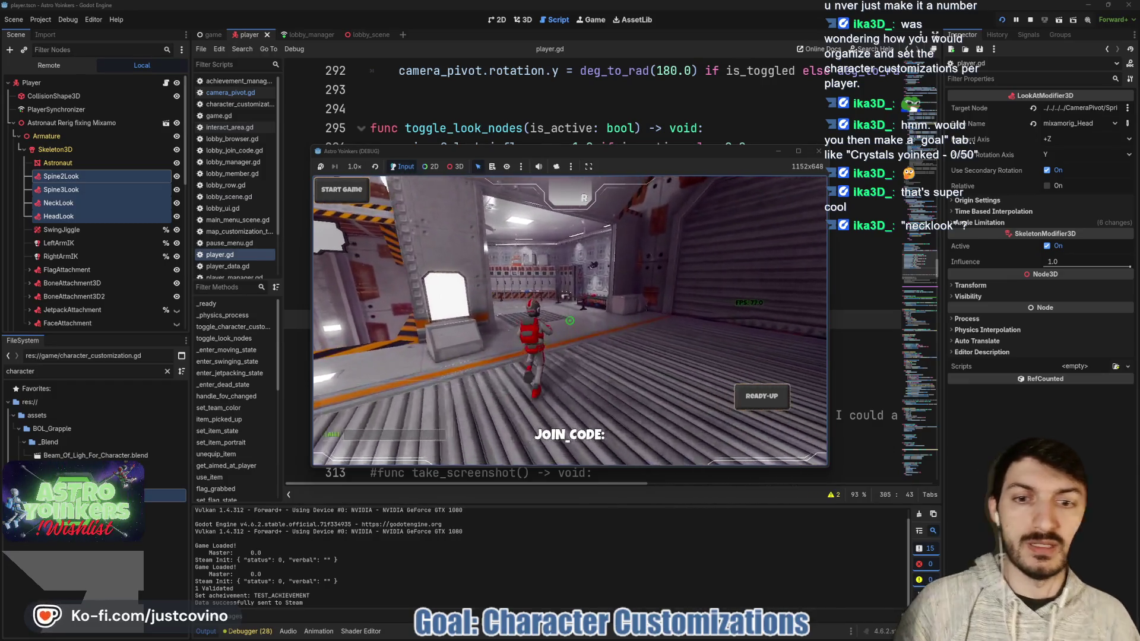
key("w")
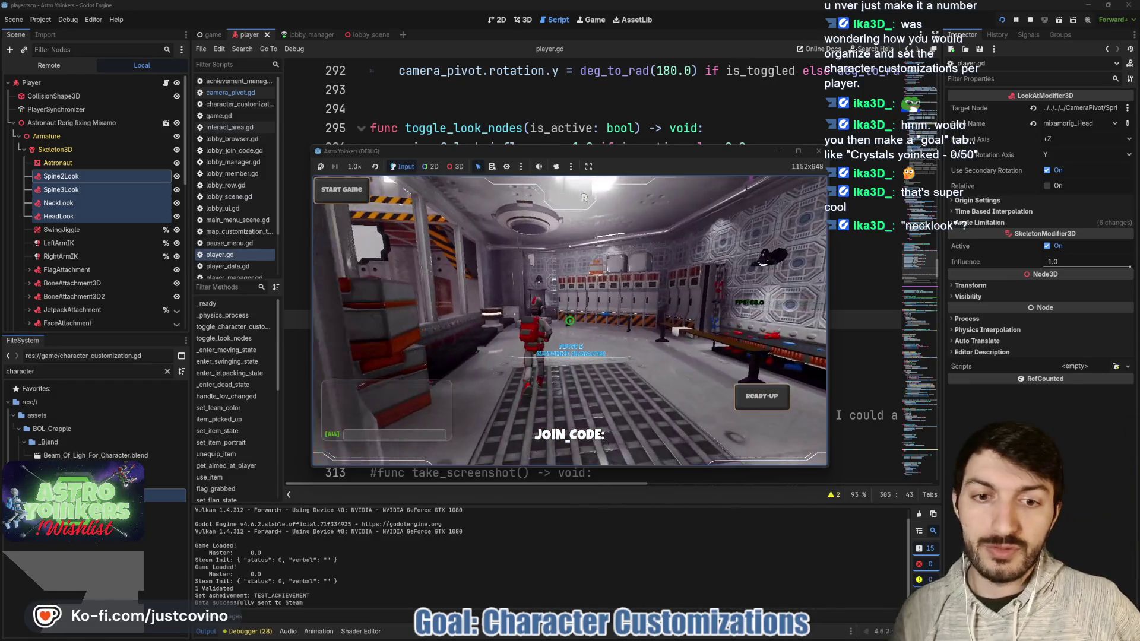
key("e")
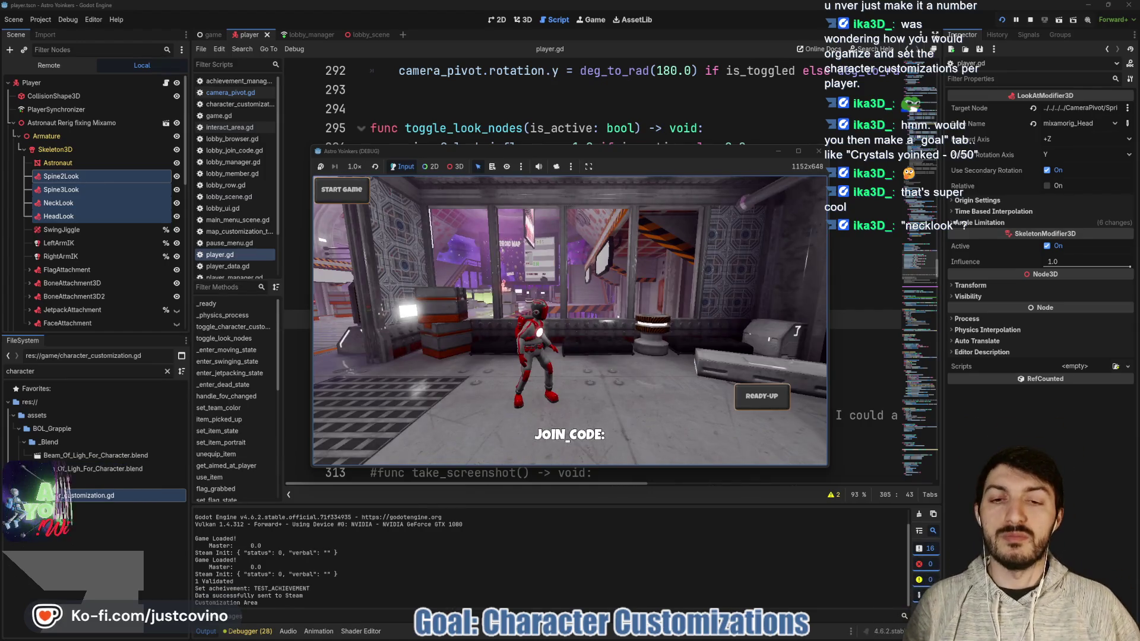
key("e")
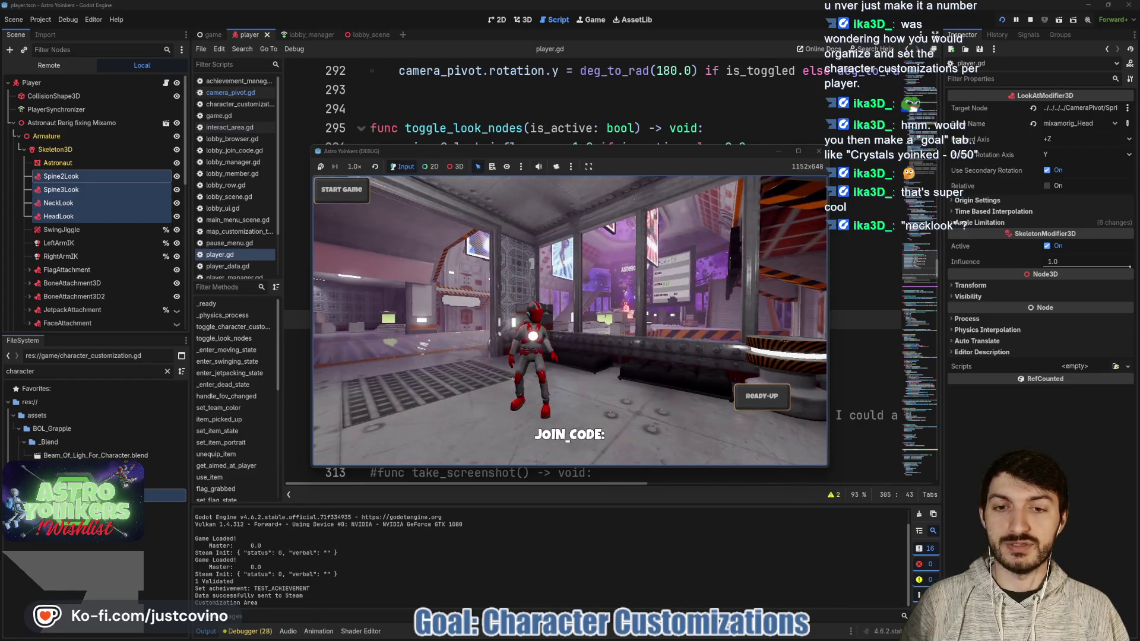
key("w")
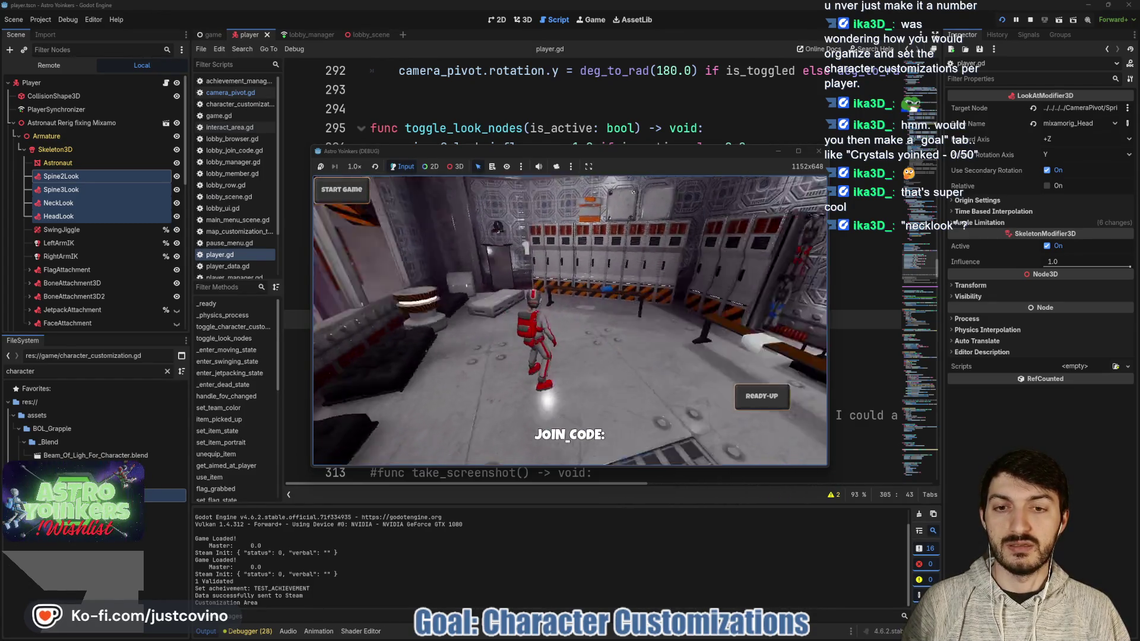
key("w")
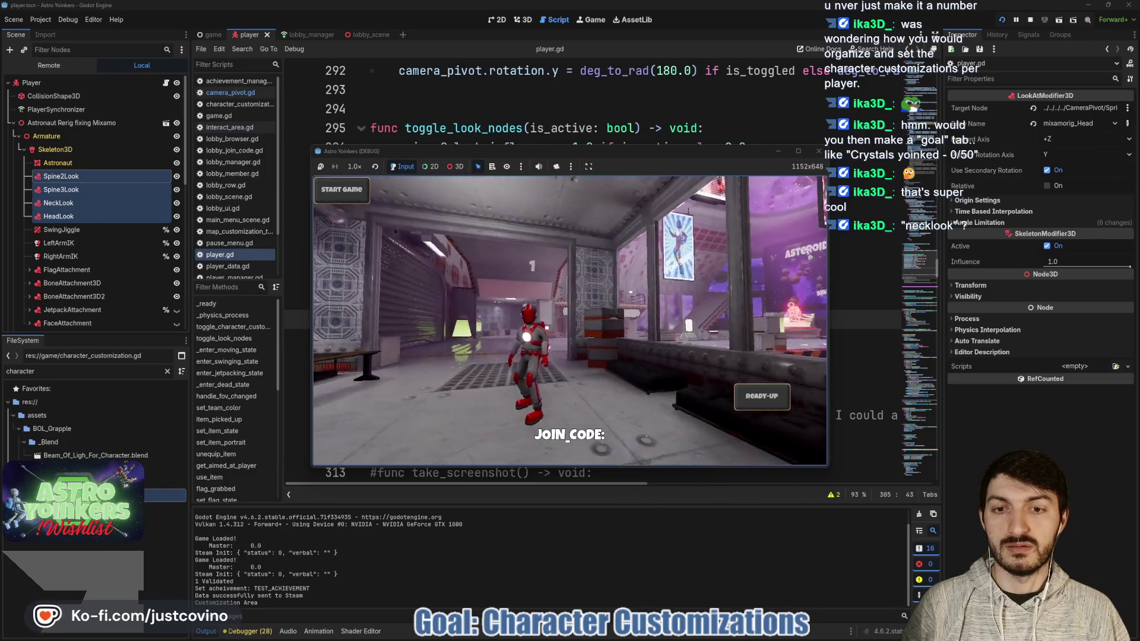
key("w")
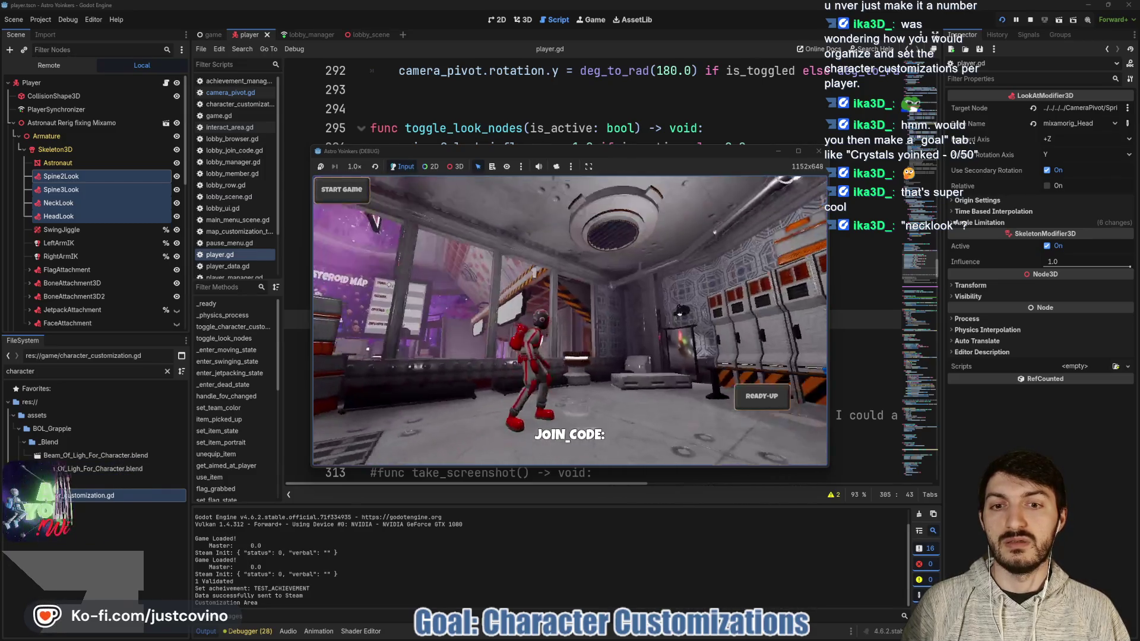
key("F8")
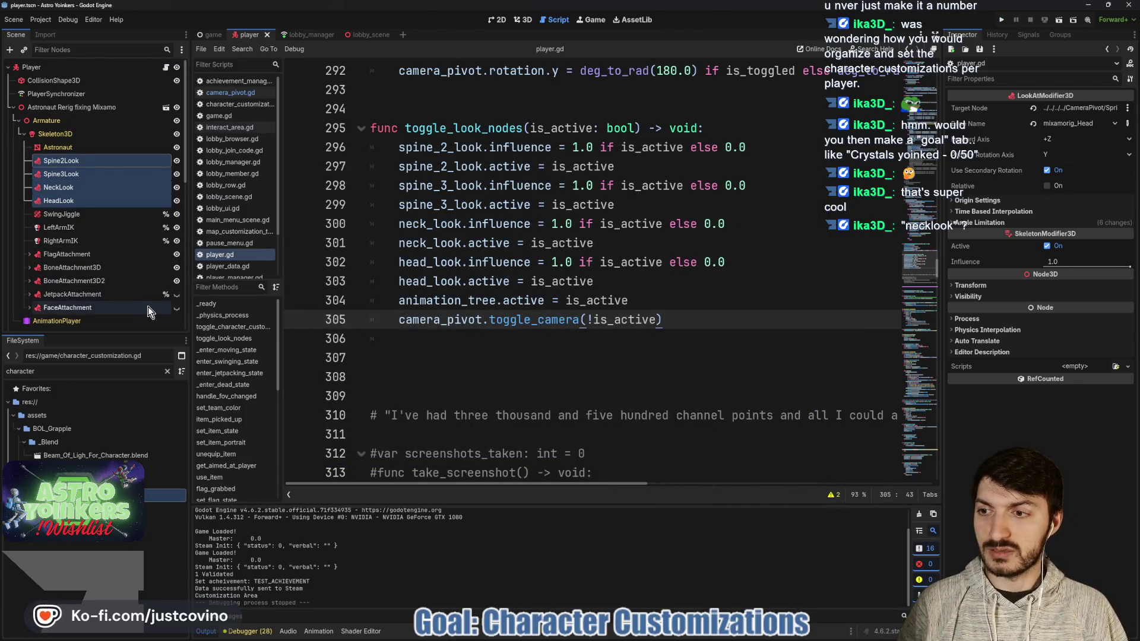
Step: Open camera_pivot.gd from the CameraPivot node to inspect toggle_camera, then return to player.gd
scroll(123, 256, "down", 5)
left_click(166, 228)
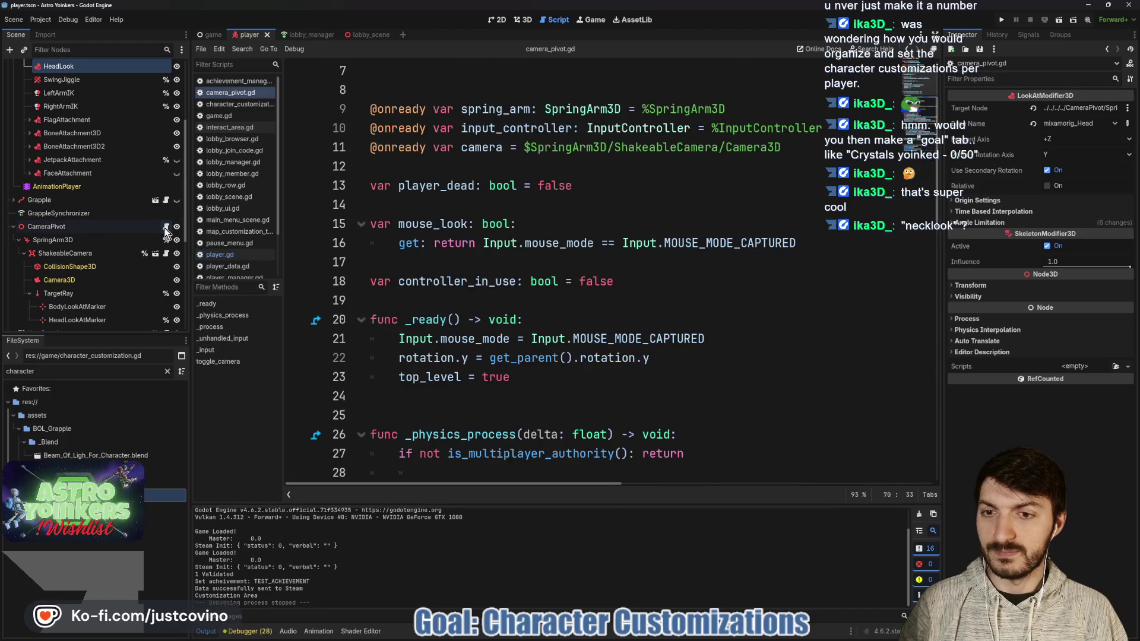
scroll(444, 304, "down", 14)
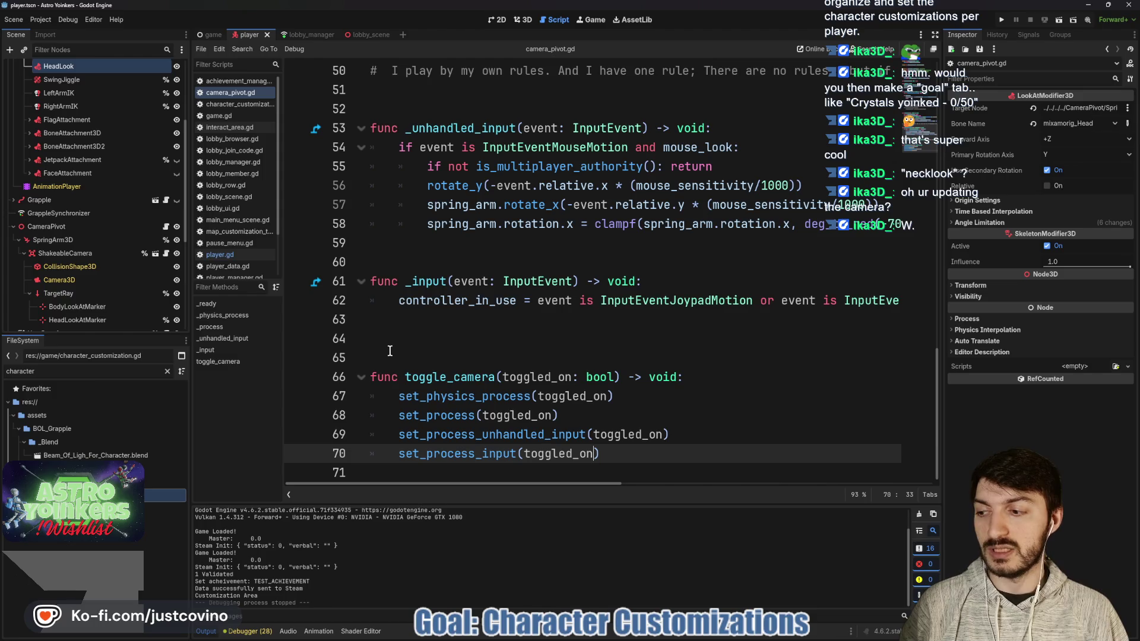
scroll(142, 205, "up", 5)
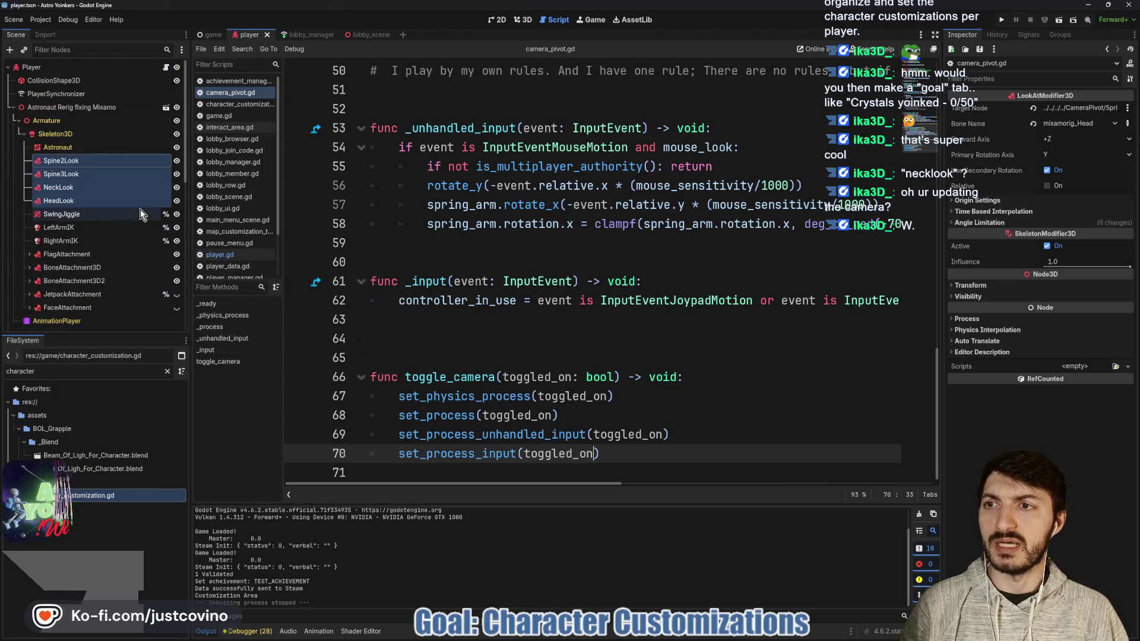
key("alt+Left")
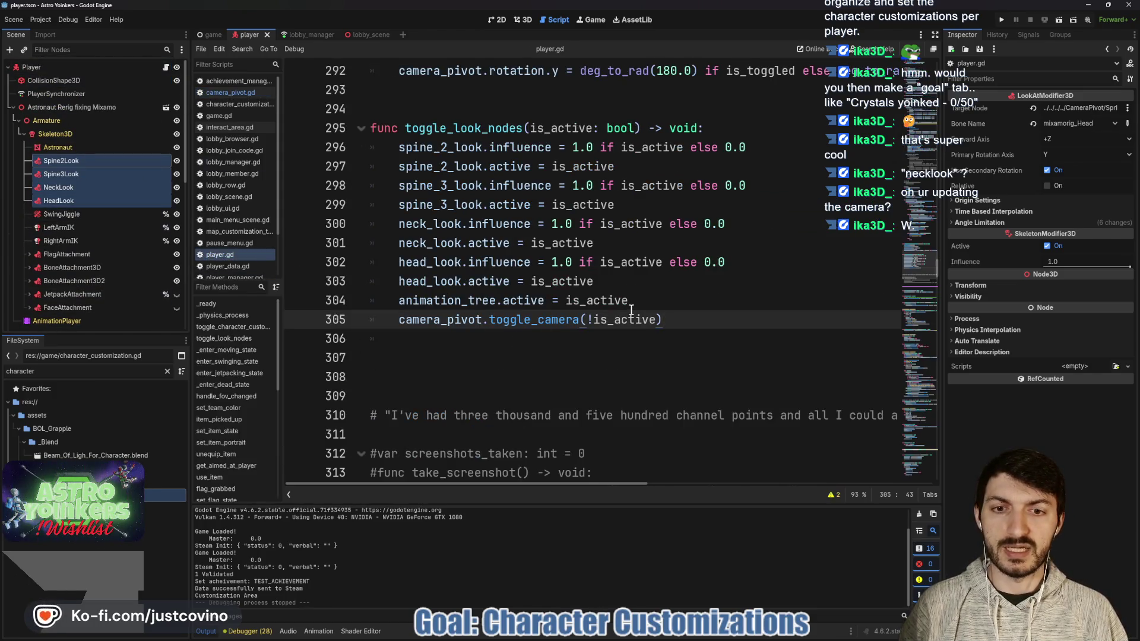
Step: Negate the argument on line 305 so it reads camera_pivot.toggle_camera(!is_active)
mouse_move(667, 322)
left_mouse_down()
mouse_move(459, 320)
mouse_move(602, 318)
left_mouse_up()
left_click(600, 319)
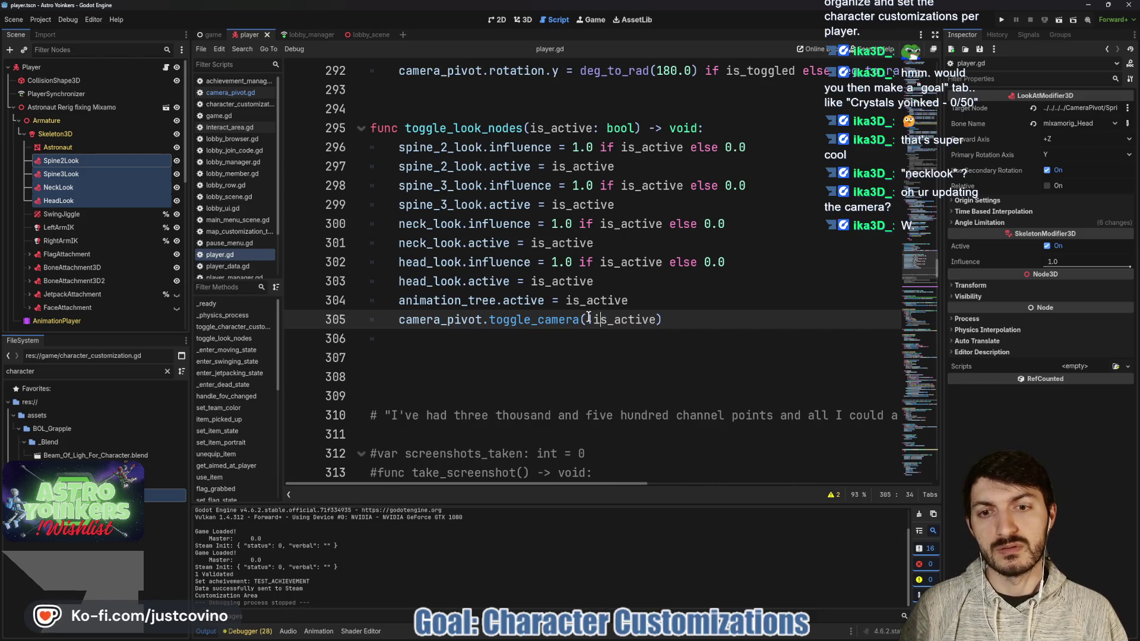
left_click(590, 319)
type("!")
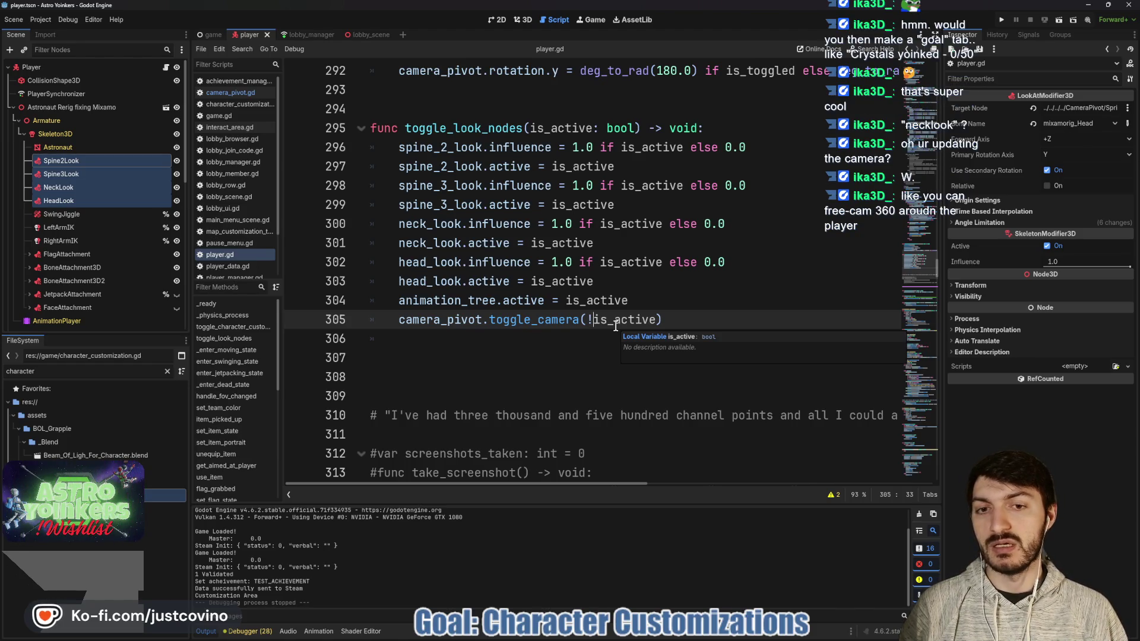
left_click_drag(686, 314, 387, 324)
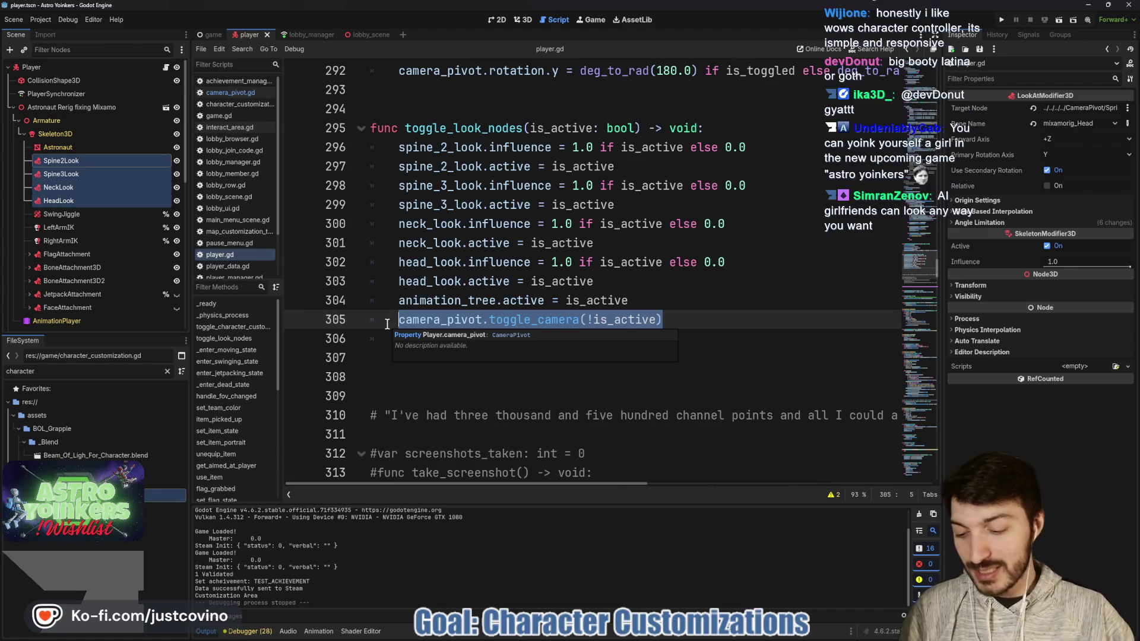
left_click(623, 333)
left_click(661, 327)
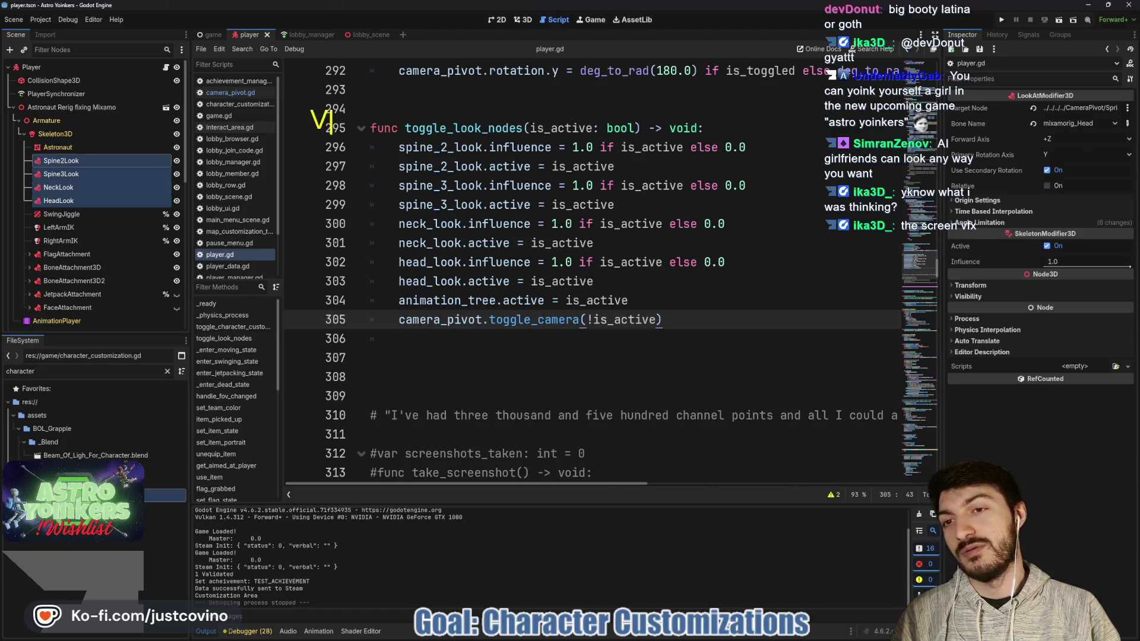
Step: Finish the on-screen note listing Valorant, Overwatch, Deadlock and League on separate lines
type("alorant")
key("Return")
type("Overwatch")
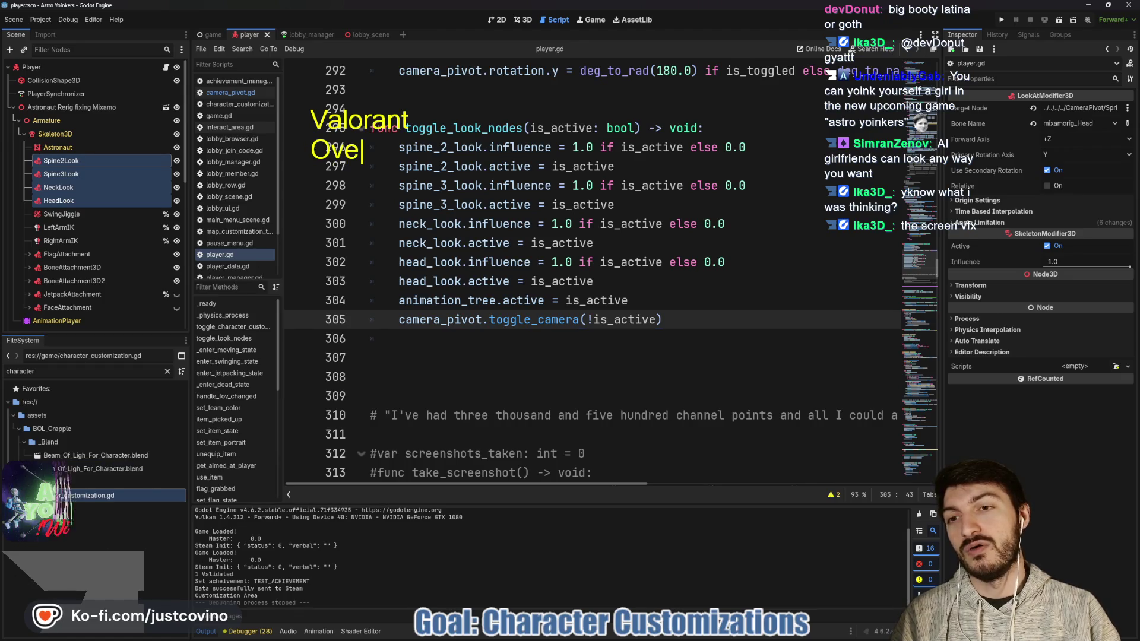
key("Return")
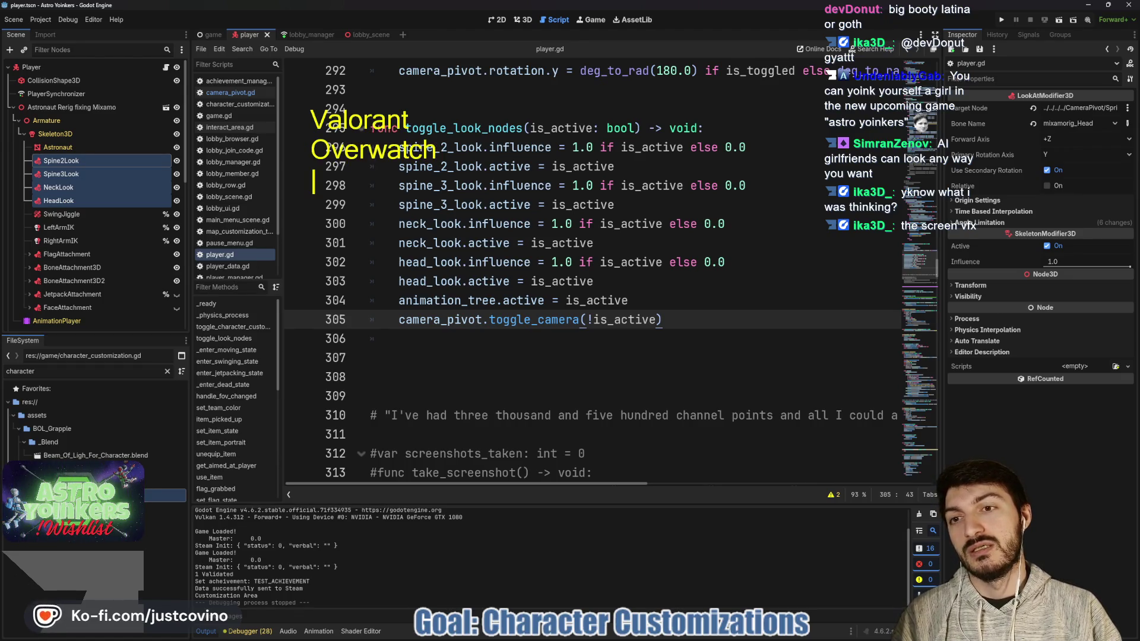
type("Deadloc")
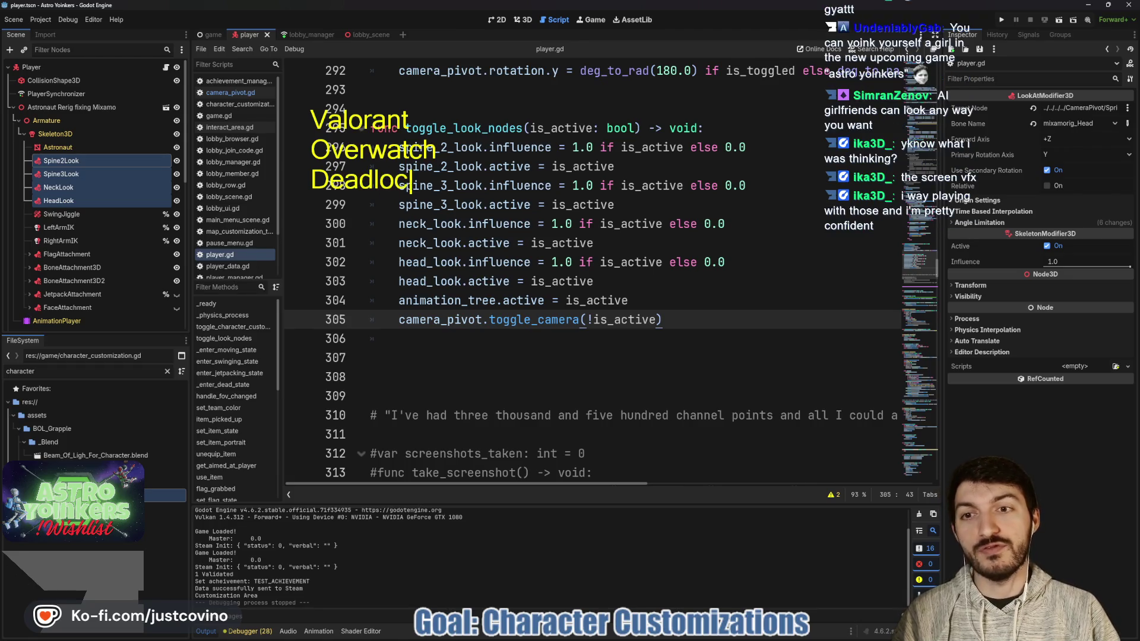
type("k ")
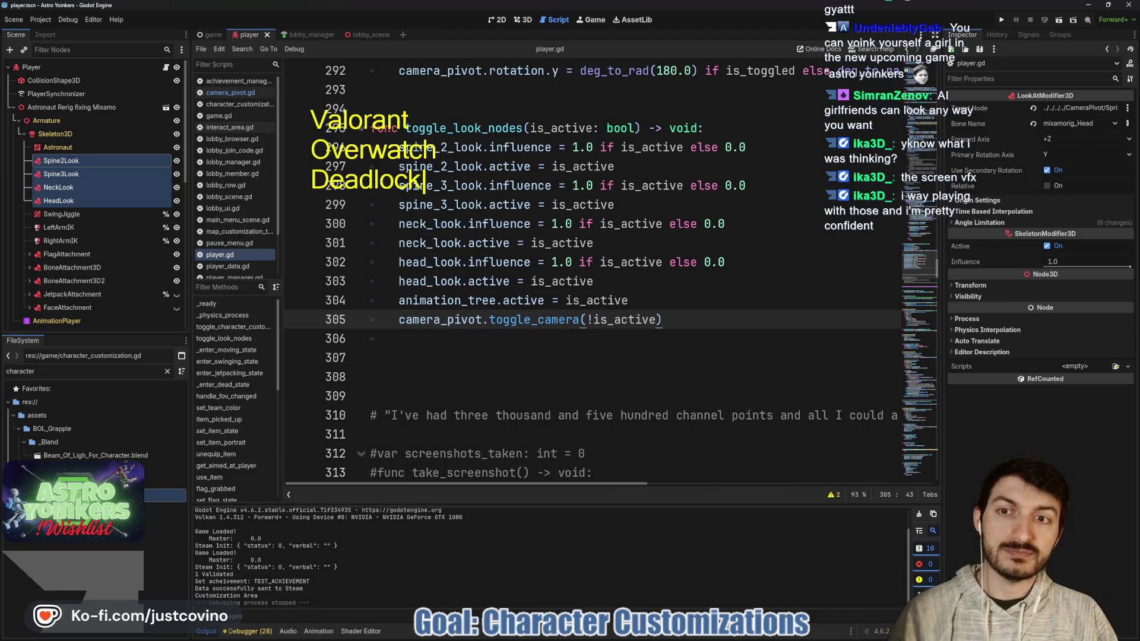
type("League")
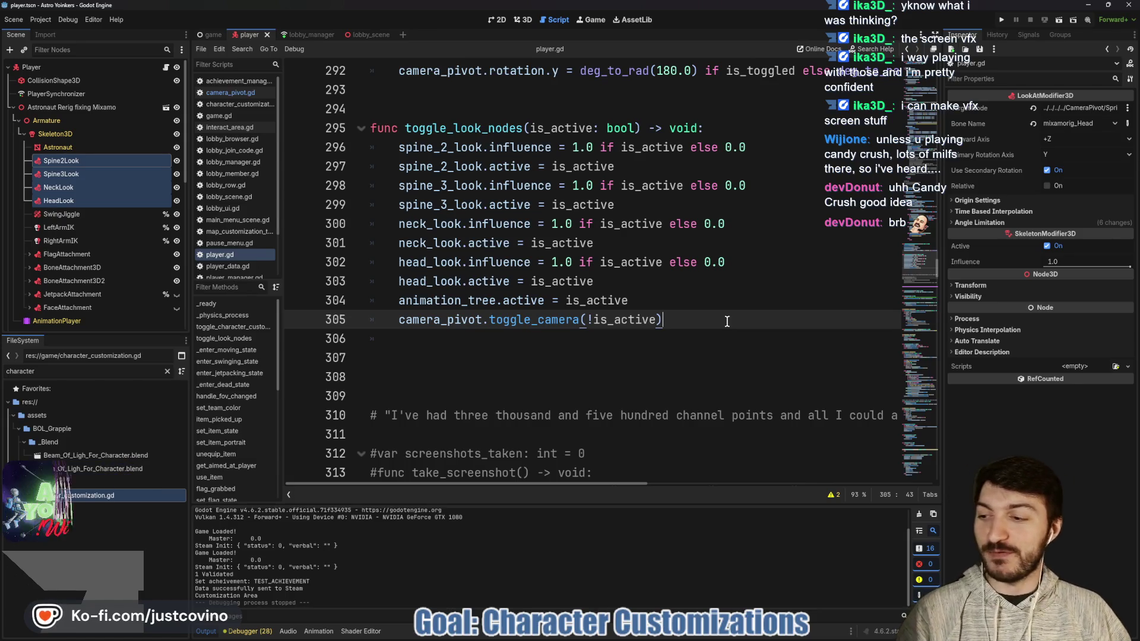
Step: Return to the toggle_camera call on line 305 of player.gd
left_click(630, 320)
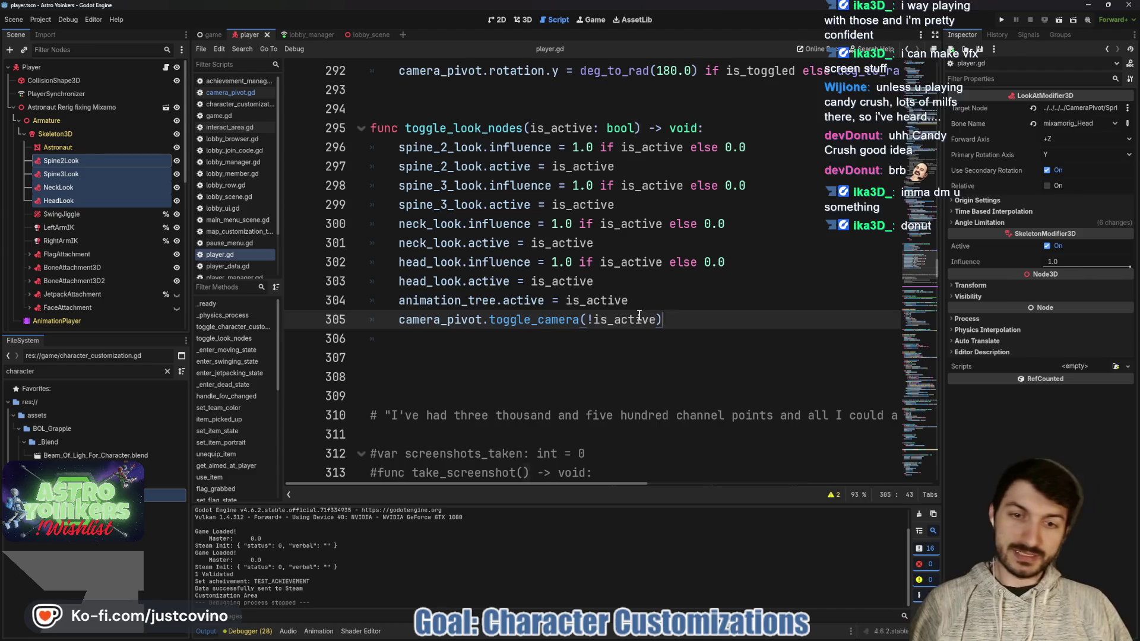
Step: Delete the toggle_camera call and its line 305, then save player.gd
left_click_drag(662, 320, 399, 319)
key("BackSpace")
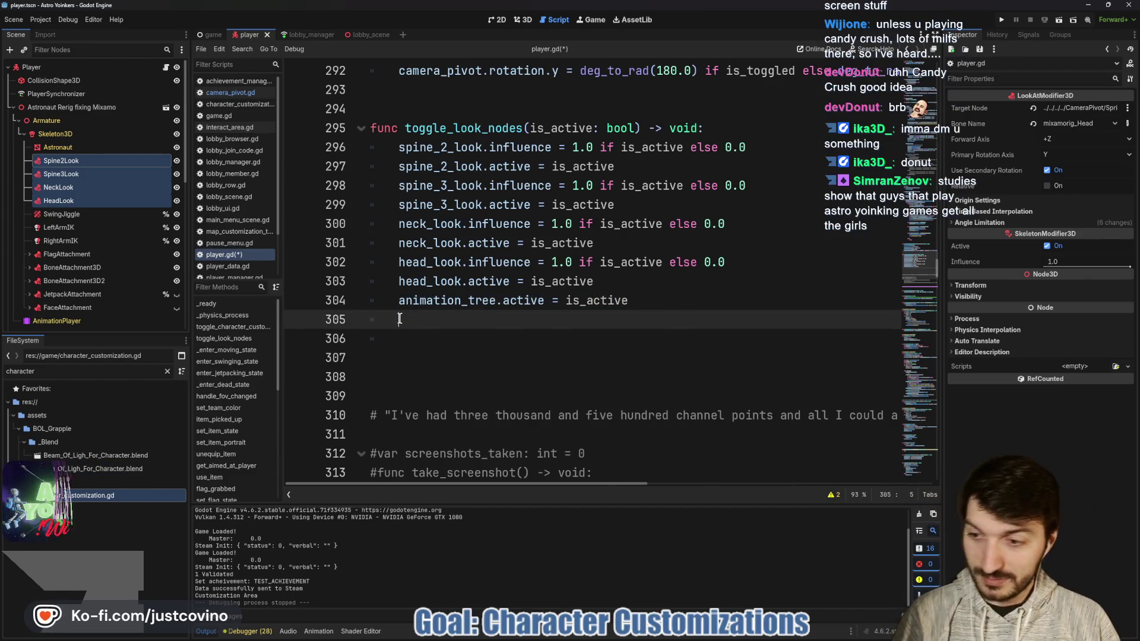
key("BackSpace")
key("BackSpace")
key("ctrl+s")
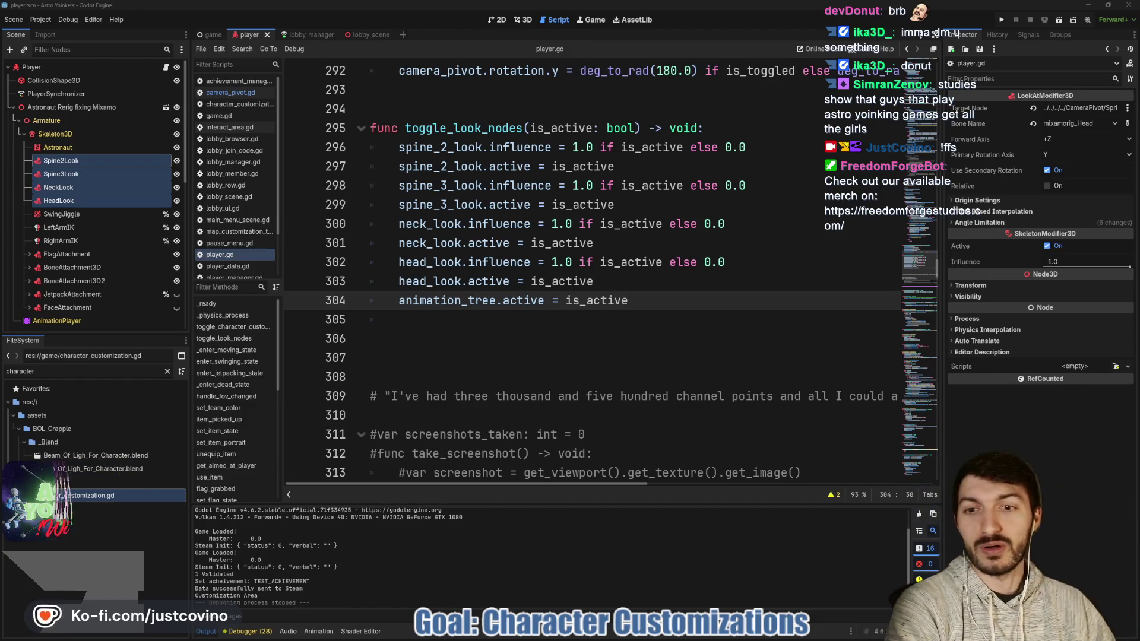
Step: Remove the leftover empty line after toggle_look_nodes and save player.gd again
left_click(422, 324)
key("BackSpace")
key("BackSpace")
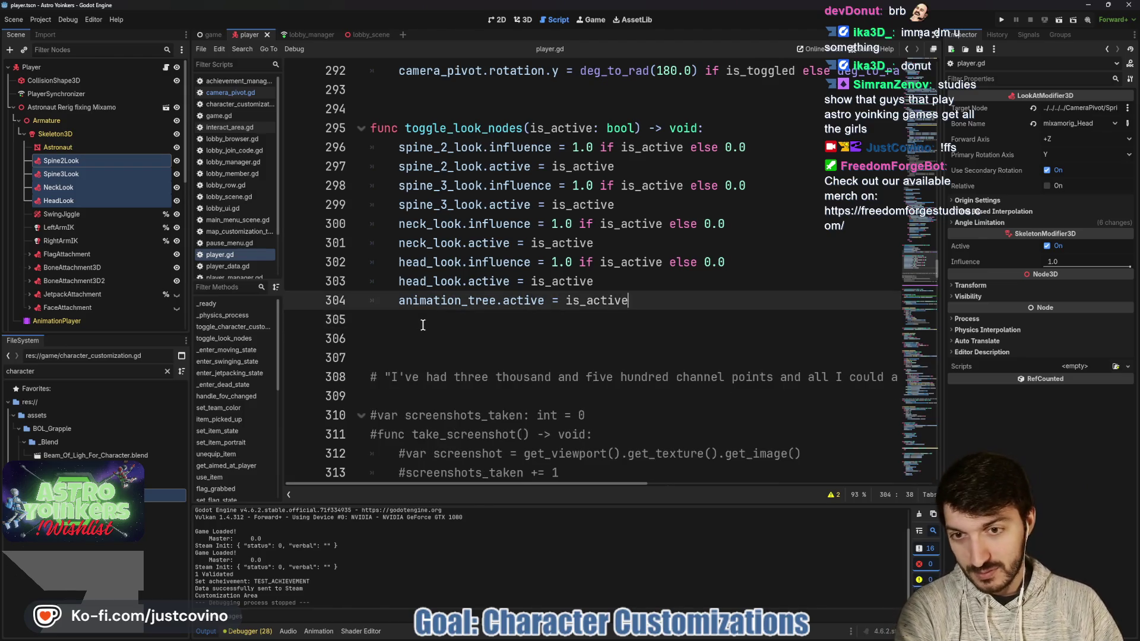
key("ctrl+s")
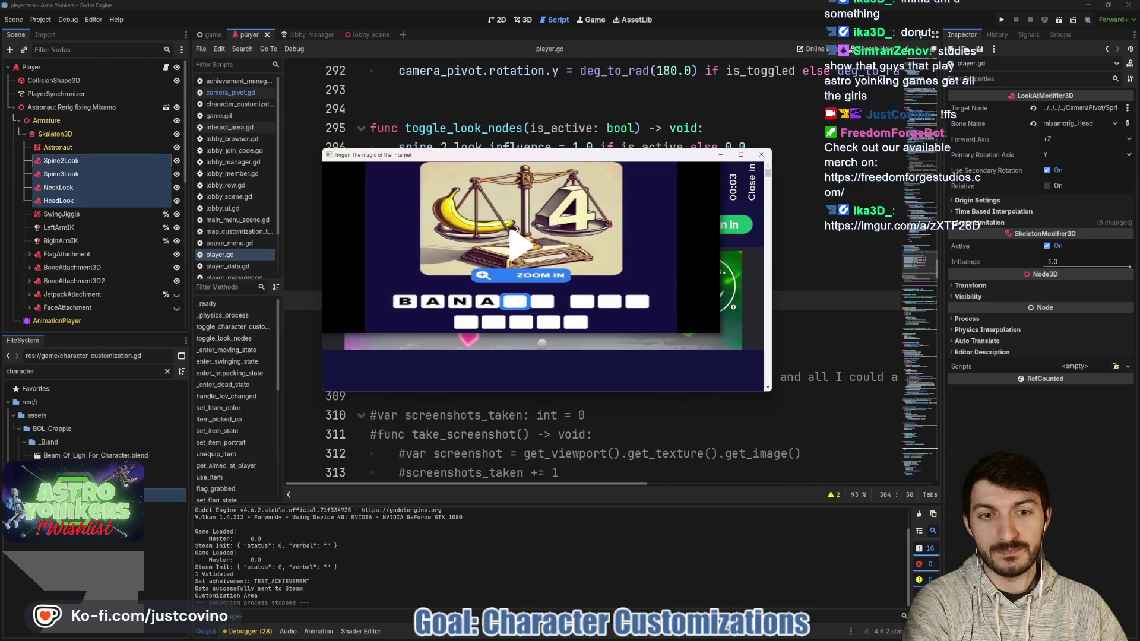
Step: View the Full-Screen Vignette VFX video enlarged on Imgur, then close it and return to player.gd
left_click(770, 393)
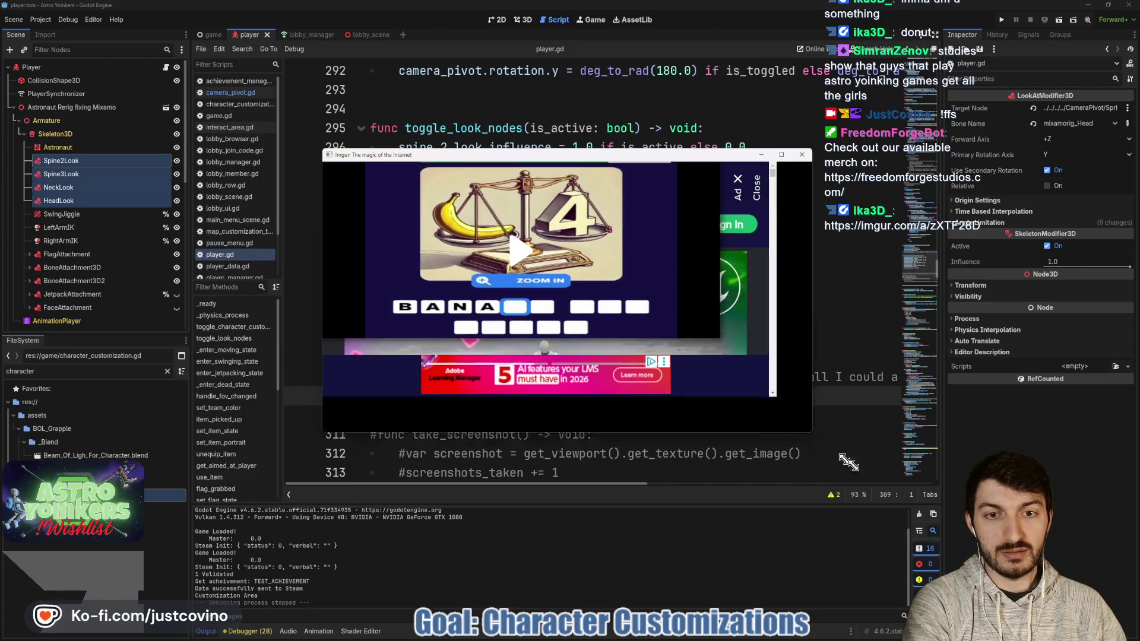
scroll(688, 360, "down", 2)
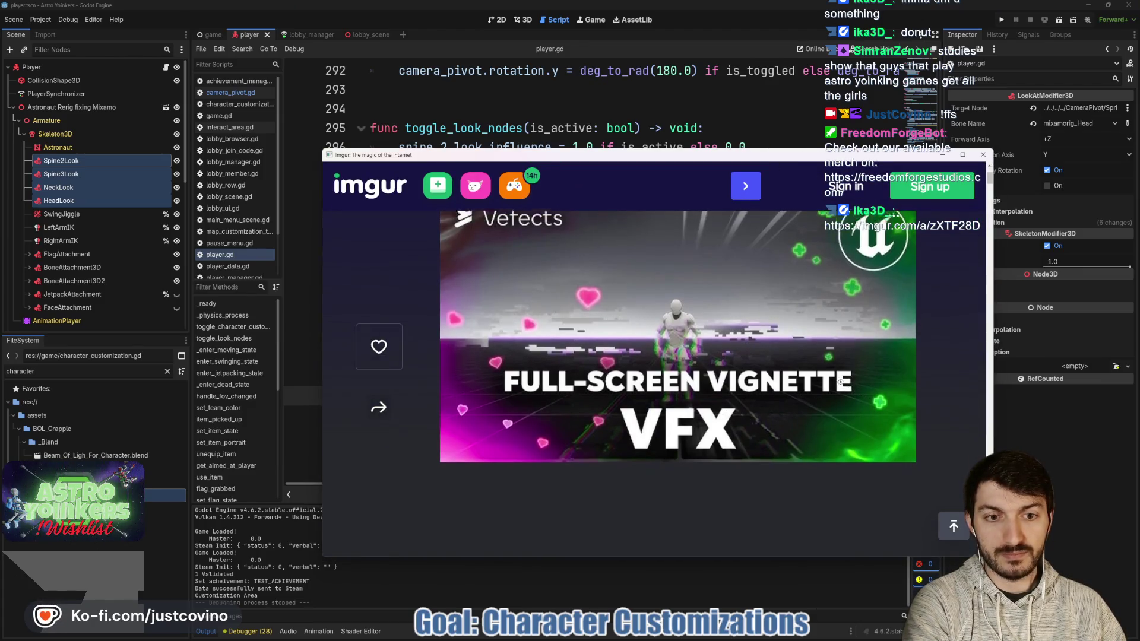
left_click(688, 361)
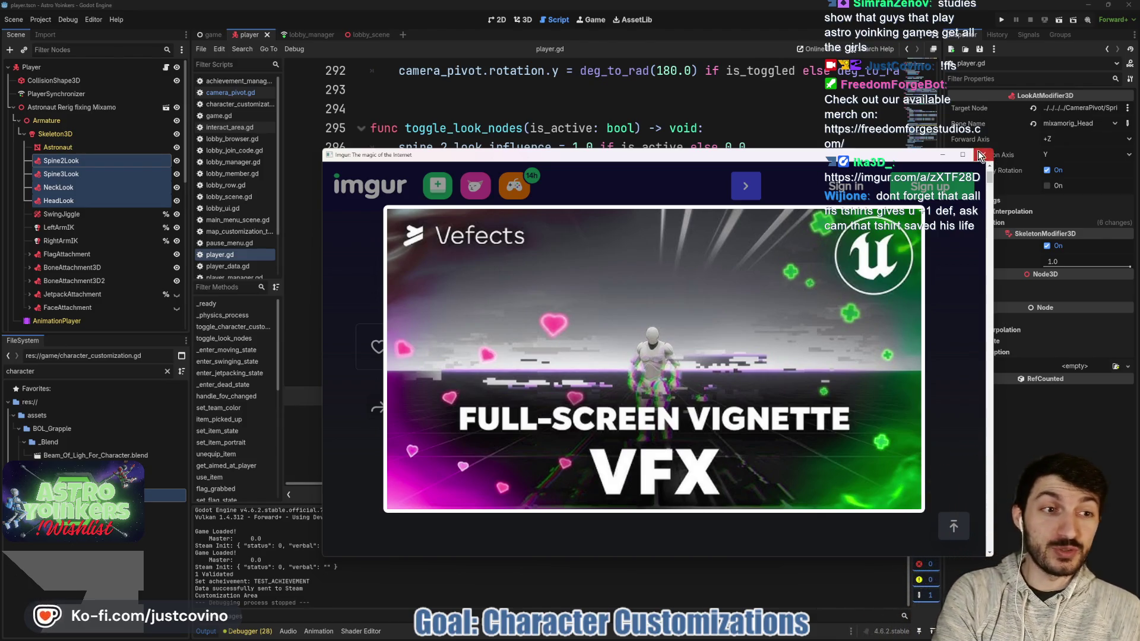
key("ctrl+w")
left_click(477, 356)
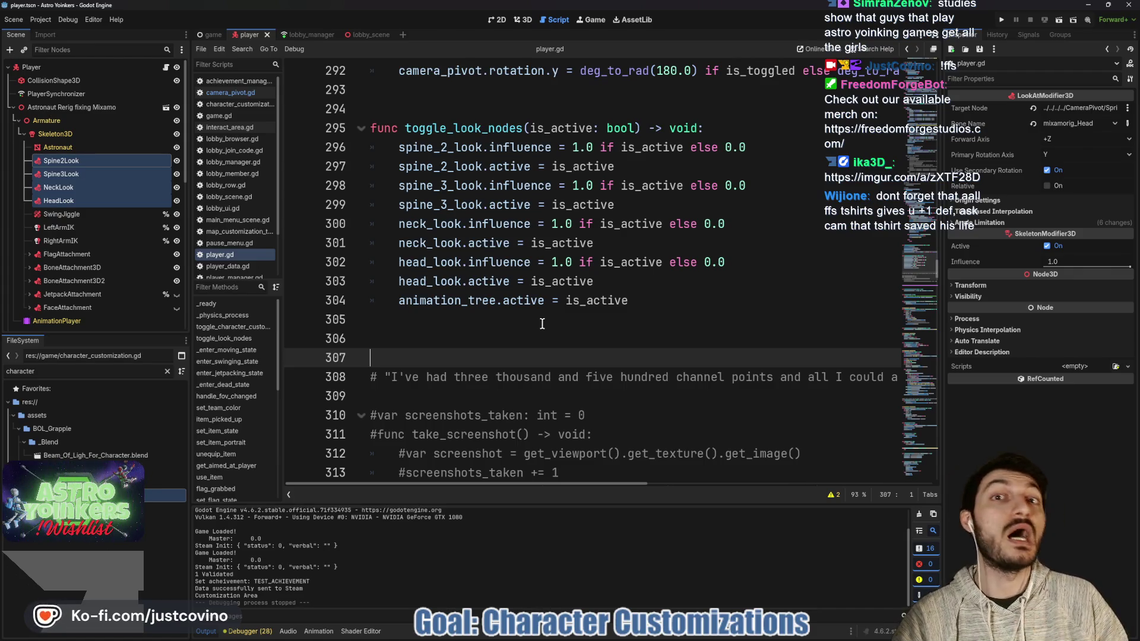
Step: Delete the extra blank line 305 below toggle_look_nodes in player.gd
left_click(534, 322)
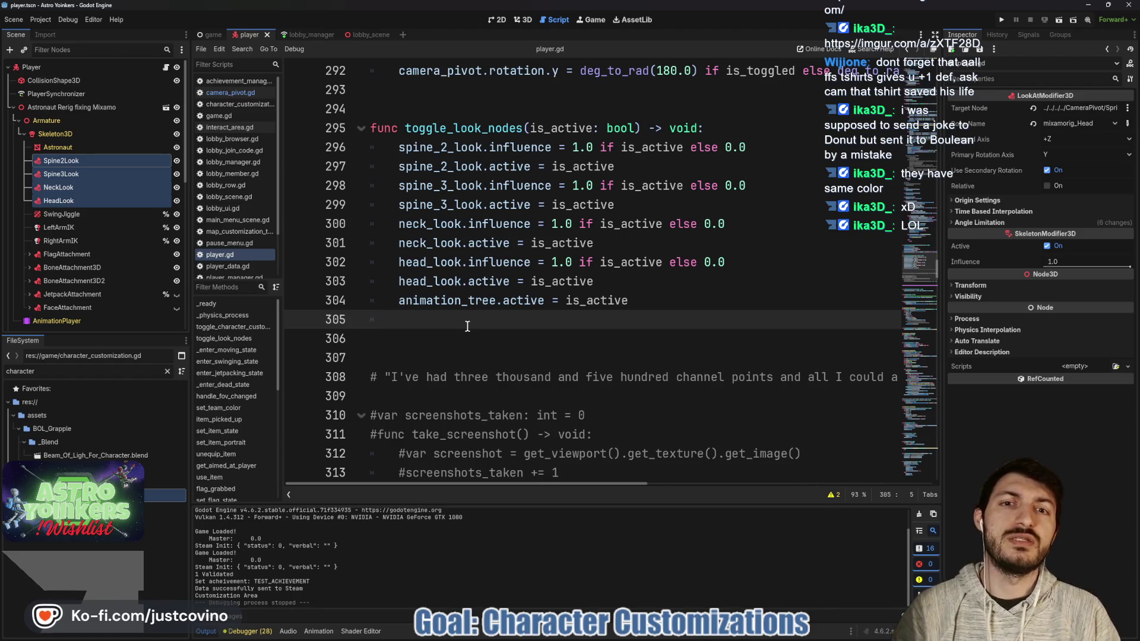
key("BackSpace")
key("BackSpace")
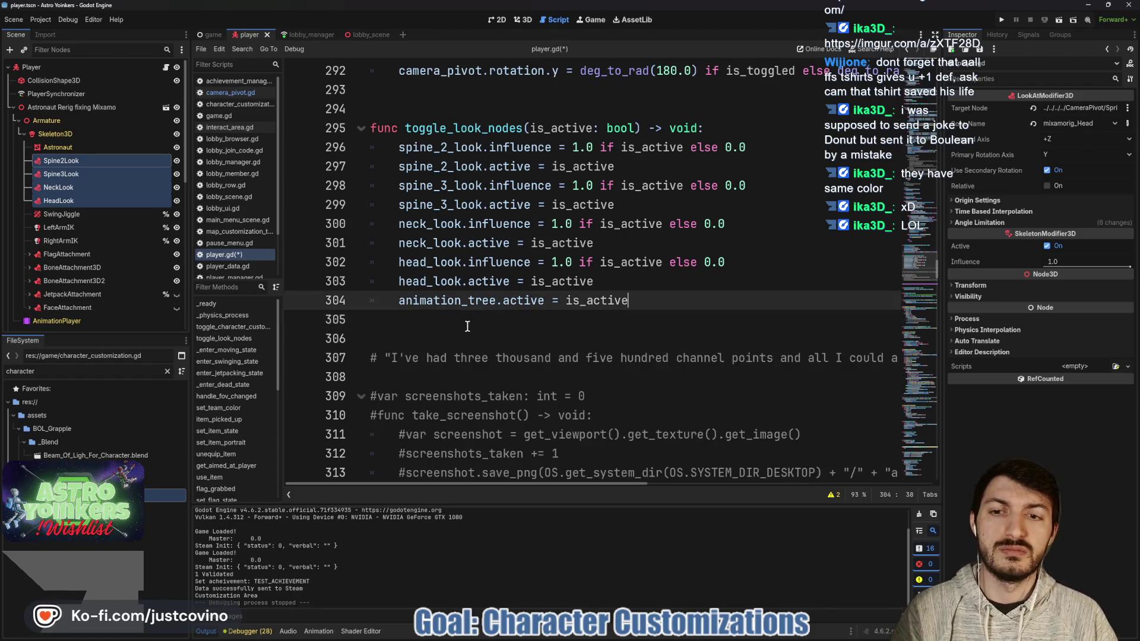
scroll(457, 328, "up", 3)
Step: Add an indented Input.mouse_mode line at the end of toggle_character_customization
left_click(562, 255)
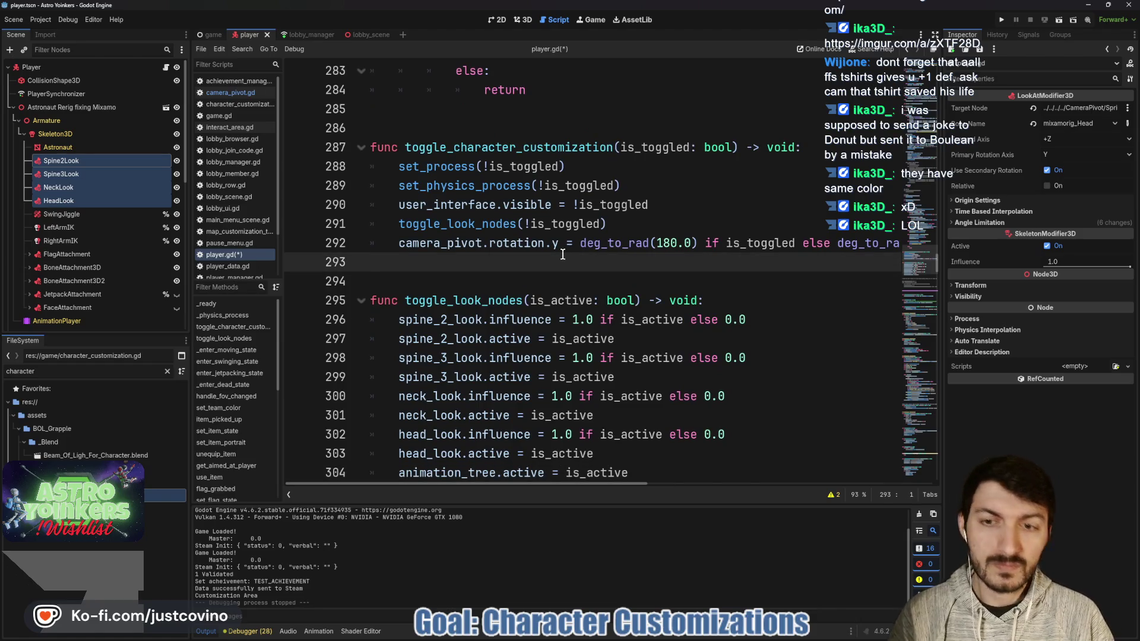
key("Return")
key("Up")
key("Tab")
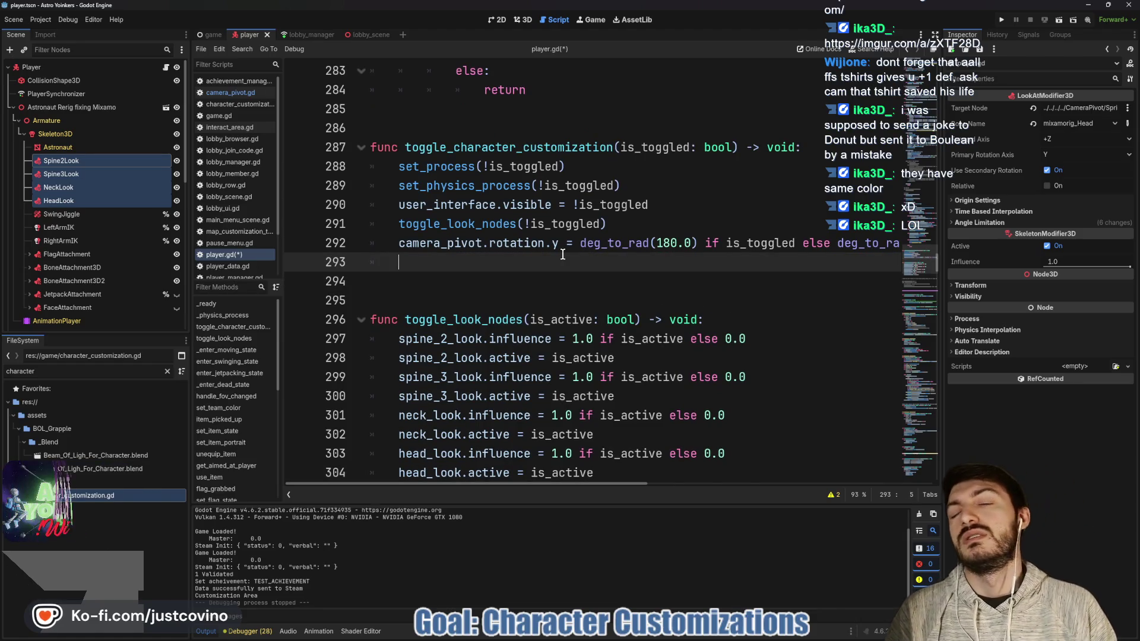
type("Inpu")
key("BackSpace")
key("BackSpace")
key("BackSpace")
type("M")
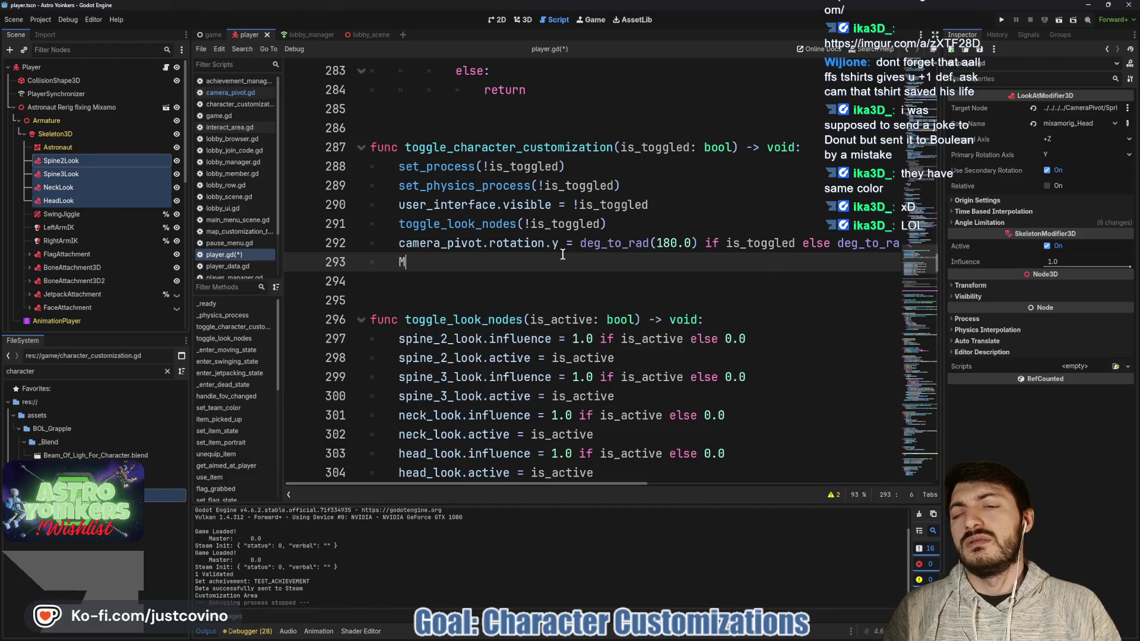
type("ouse")
key("BackSpace")
key("BackSpace")
key("BackSpace")
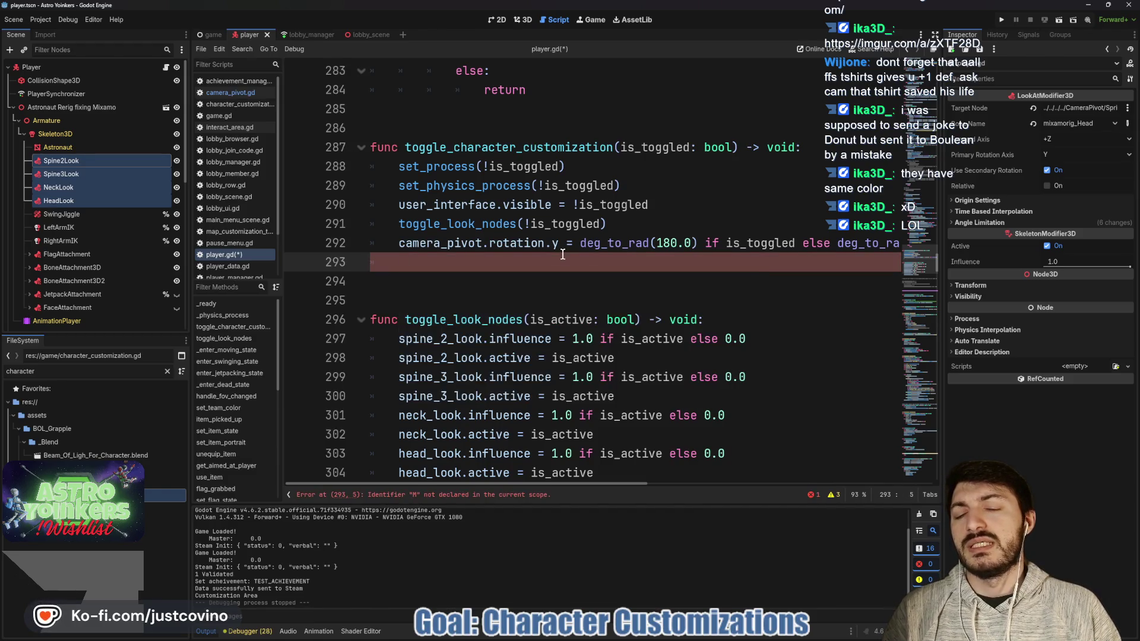
type("Input.mo")
key("Return")
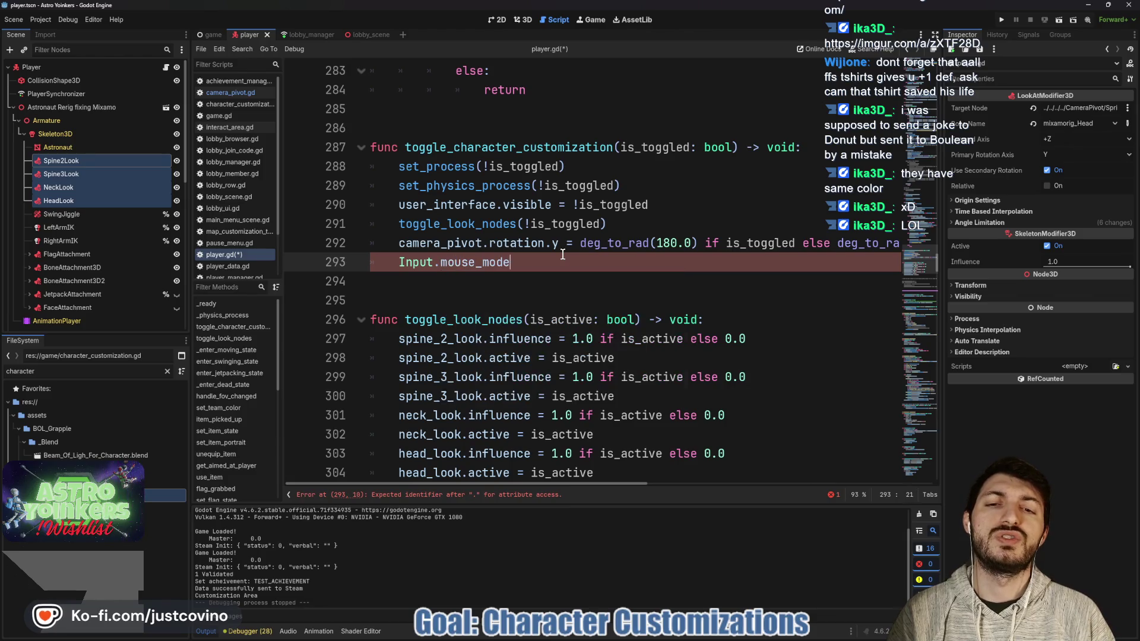
Step: Assign MOUSE_MODE_VISIBLE if is_toggled, else MOUSE_MODE_CAPTURED, and save
type(" =")
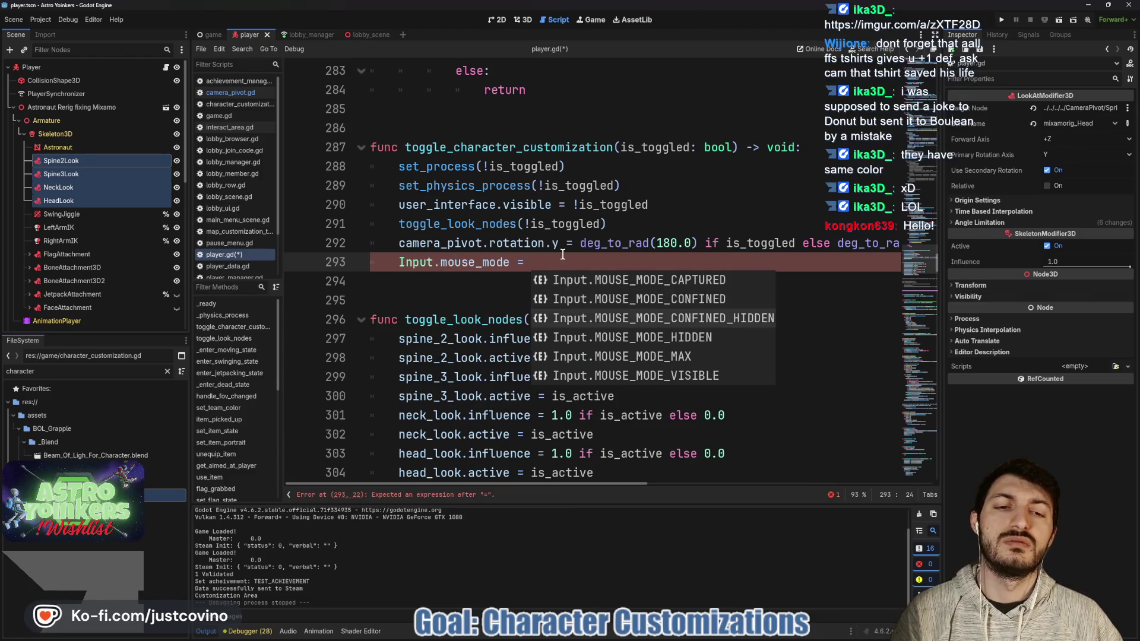
key("Down")
key("Down")
key("Down")
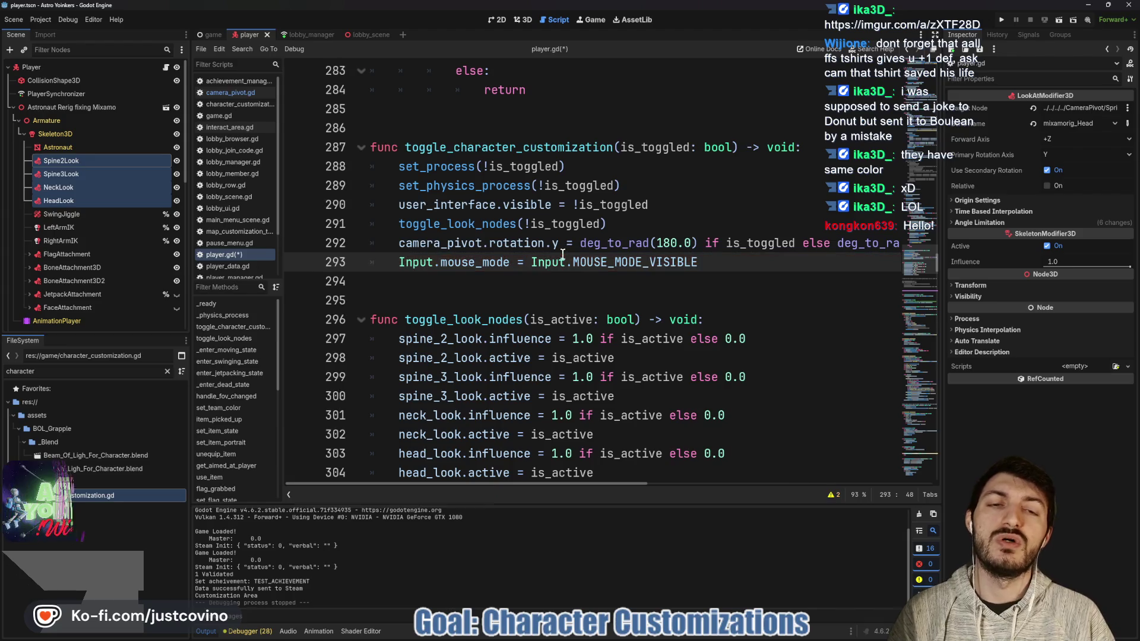
type(" if is")
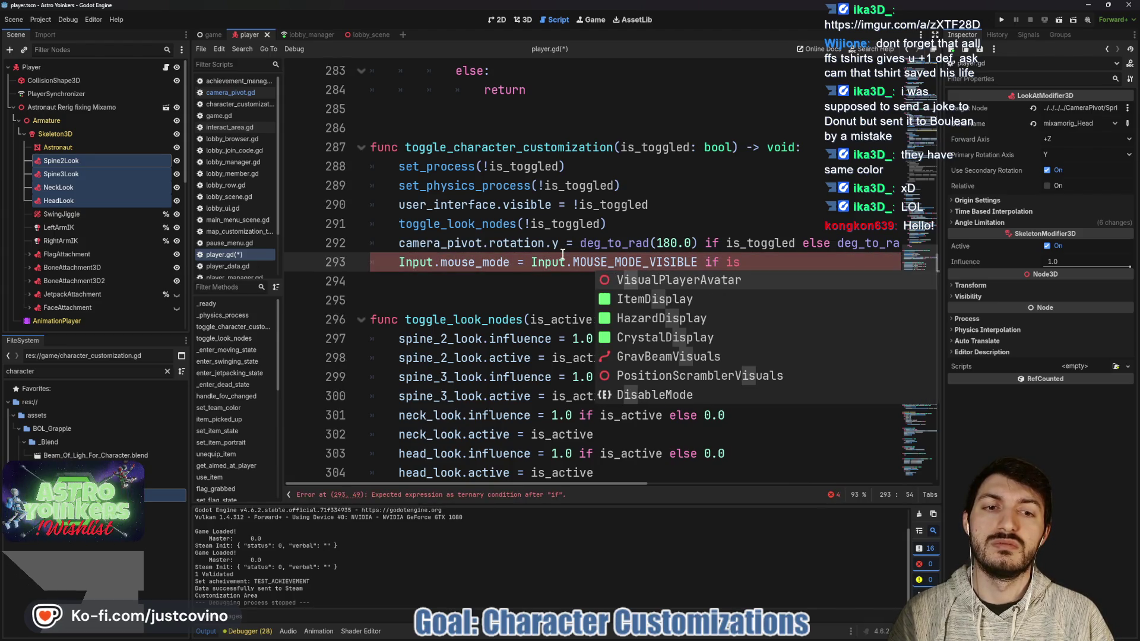
type("_t")
key("Return")
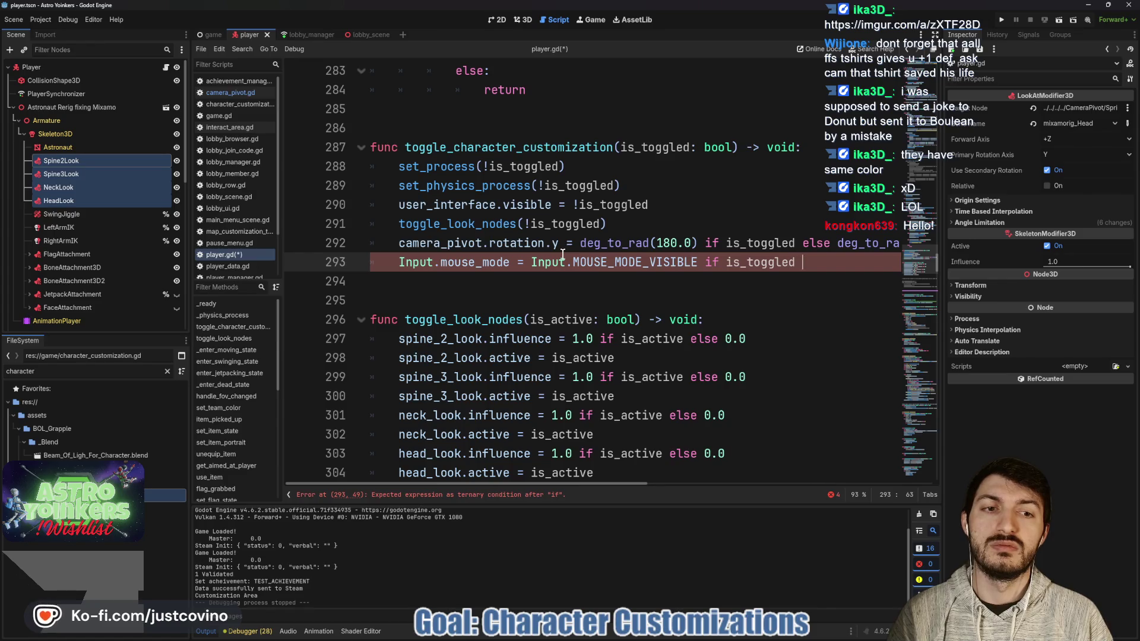
type("else In")
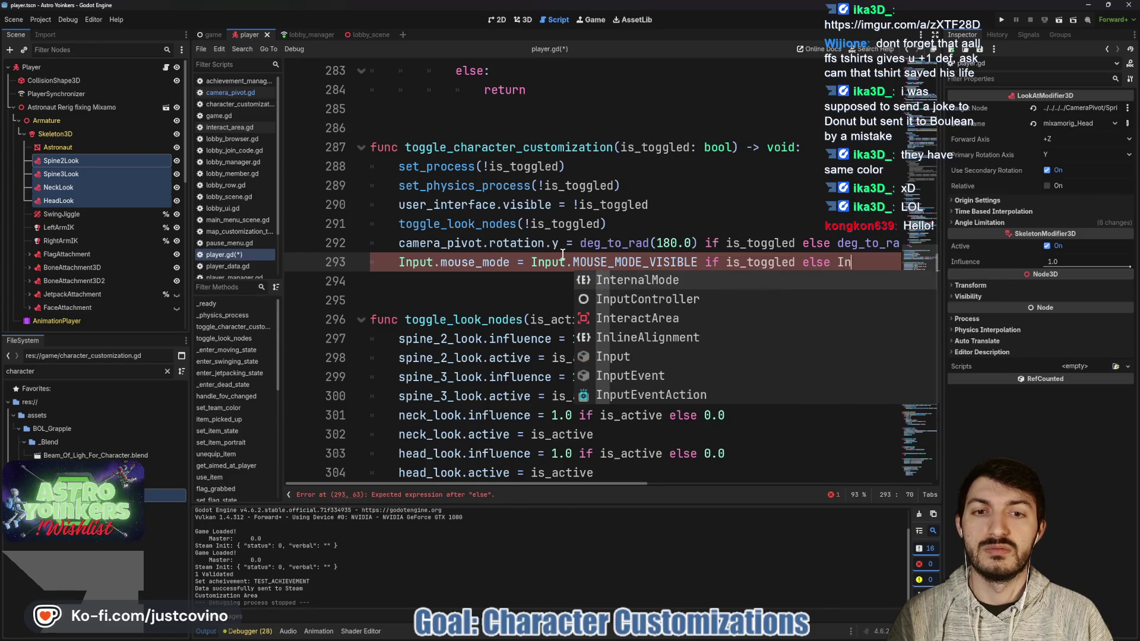
type("upt.Mou")
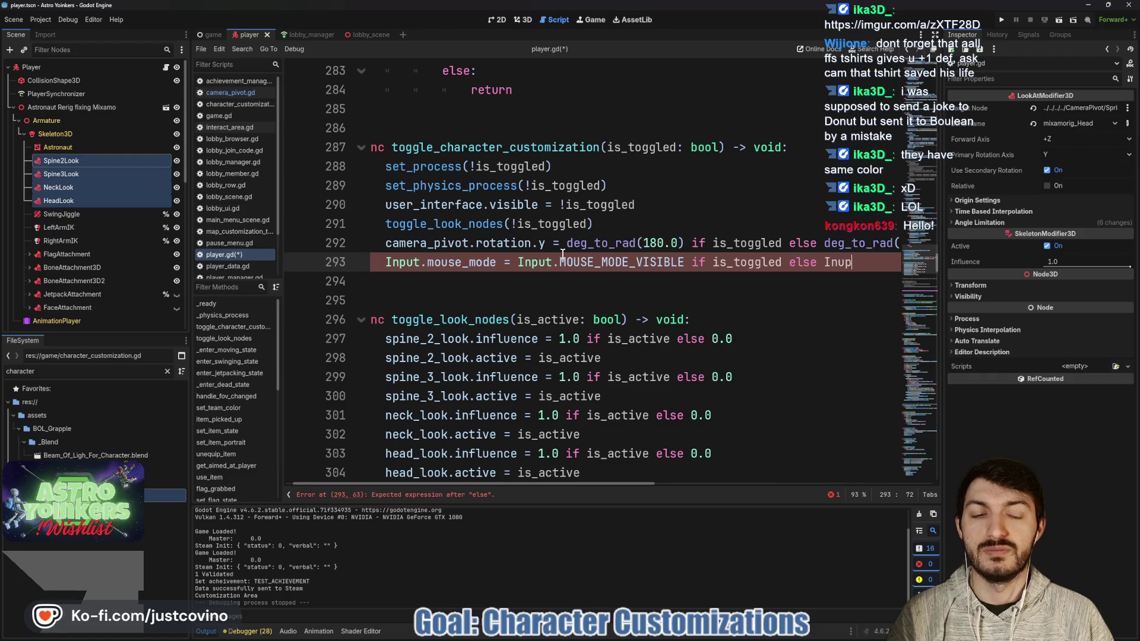
type("put.MOUSE")
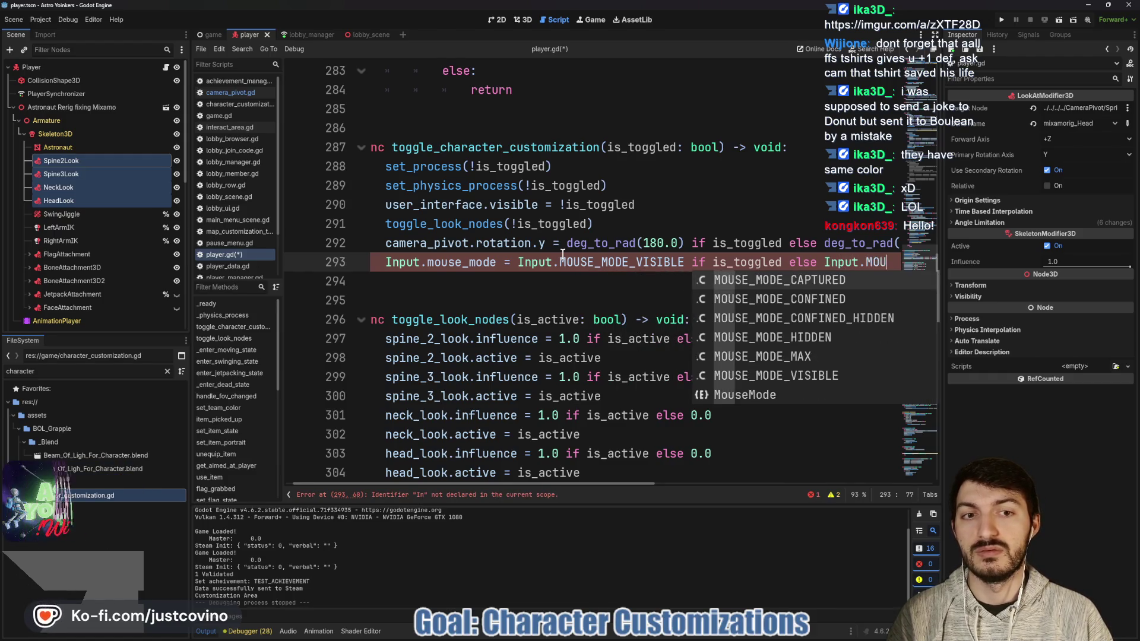
key("Return")
left_click(490, 282)
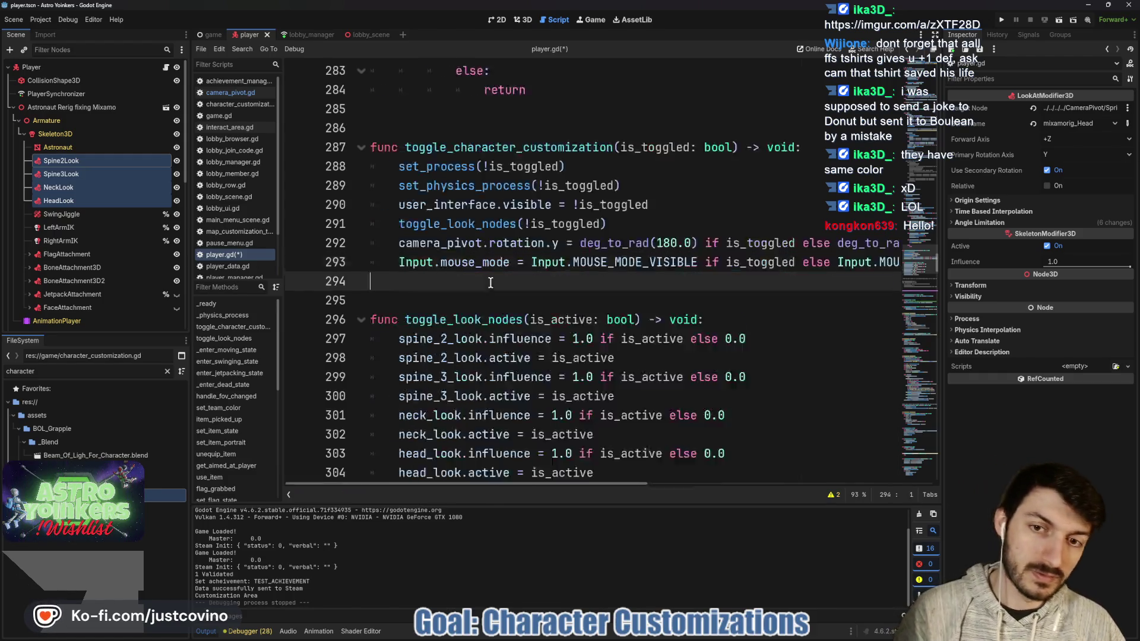
key("ctrl+s")
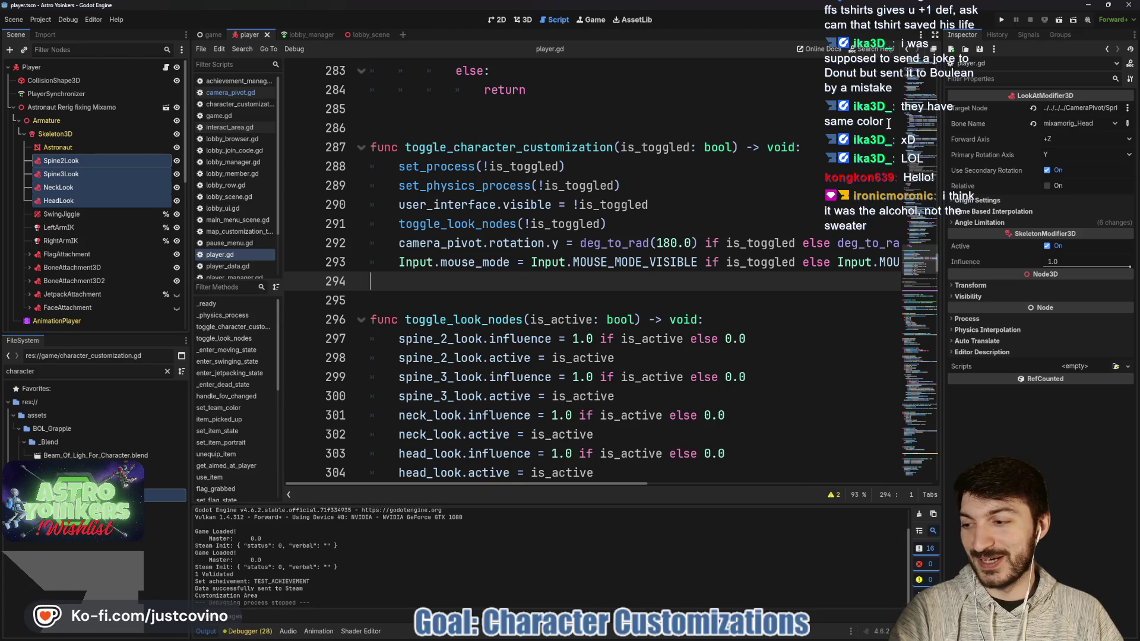
Step: Save player.gd with the completed Input.mouse_mode line in toggle_character_customization
left_click(556, 290)
key("ctrl+s")
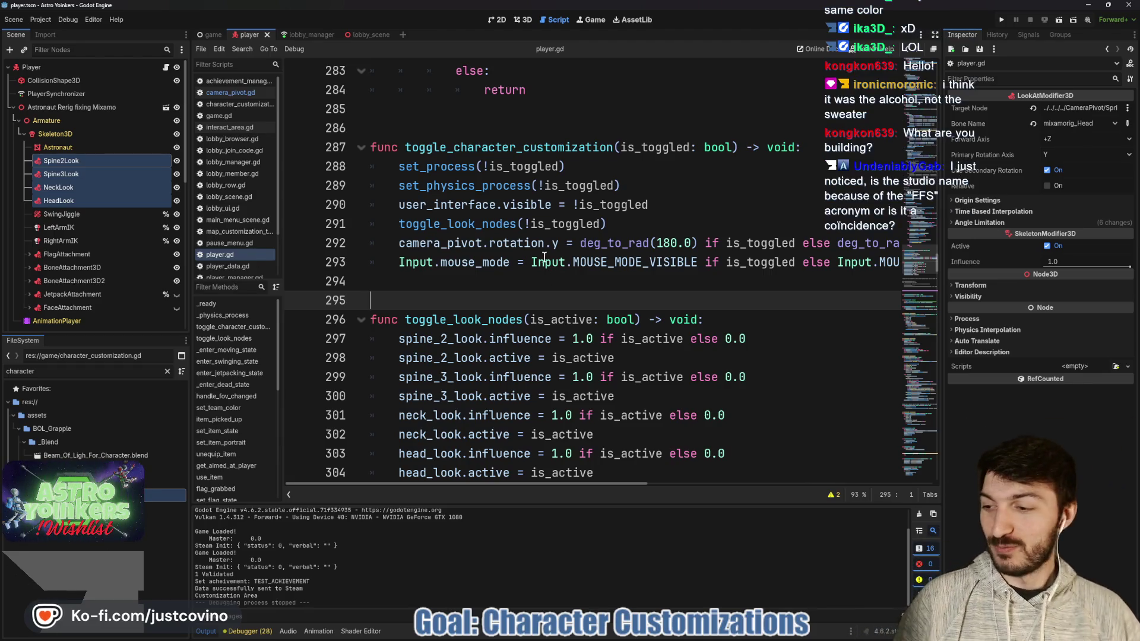
mouse_move(534, 269)
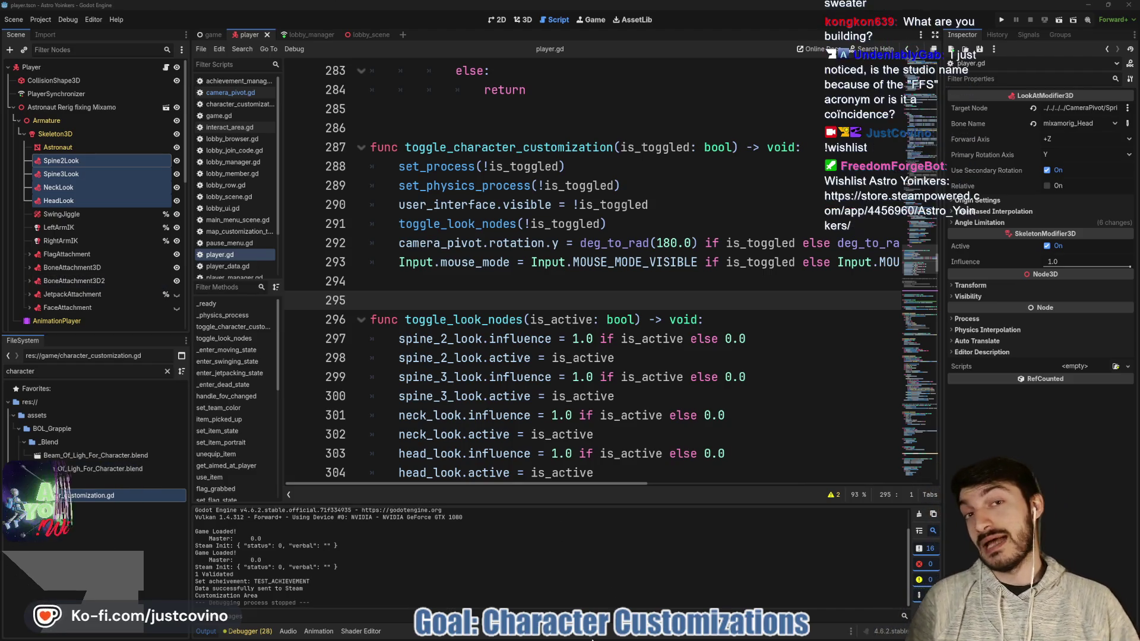
mouse_move(600, 639)
left_click(600, 579)
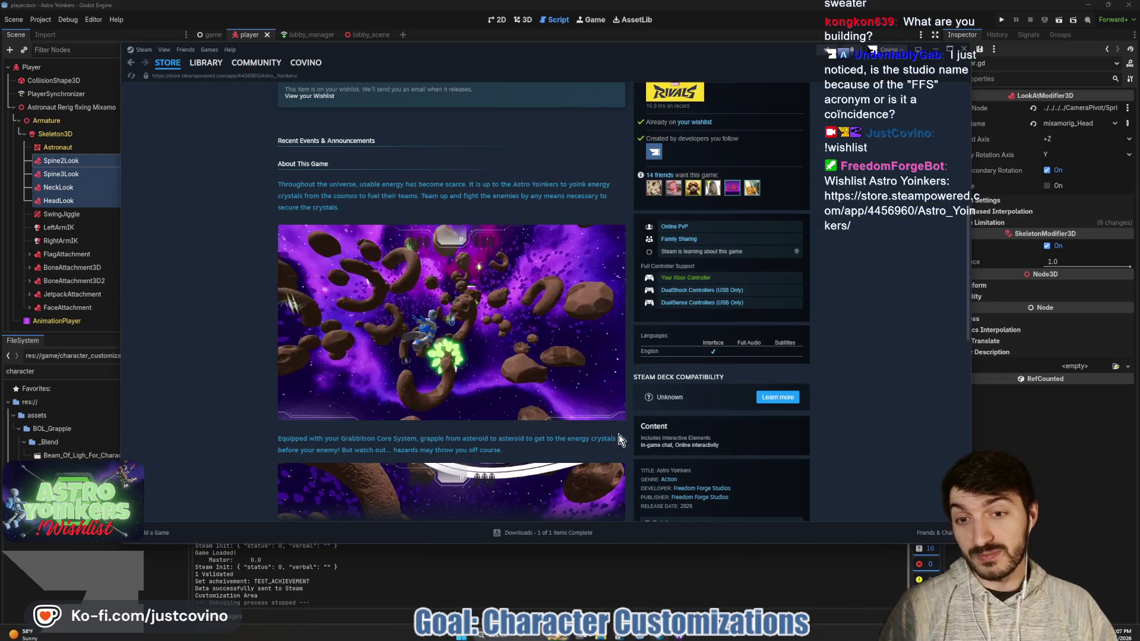
scroll(497, 400, "up", 5)
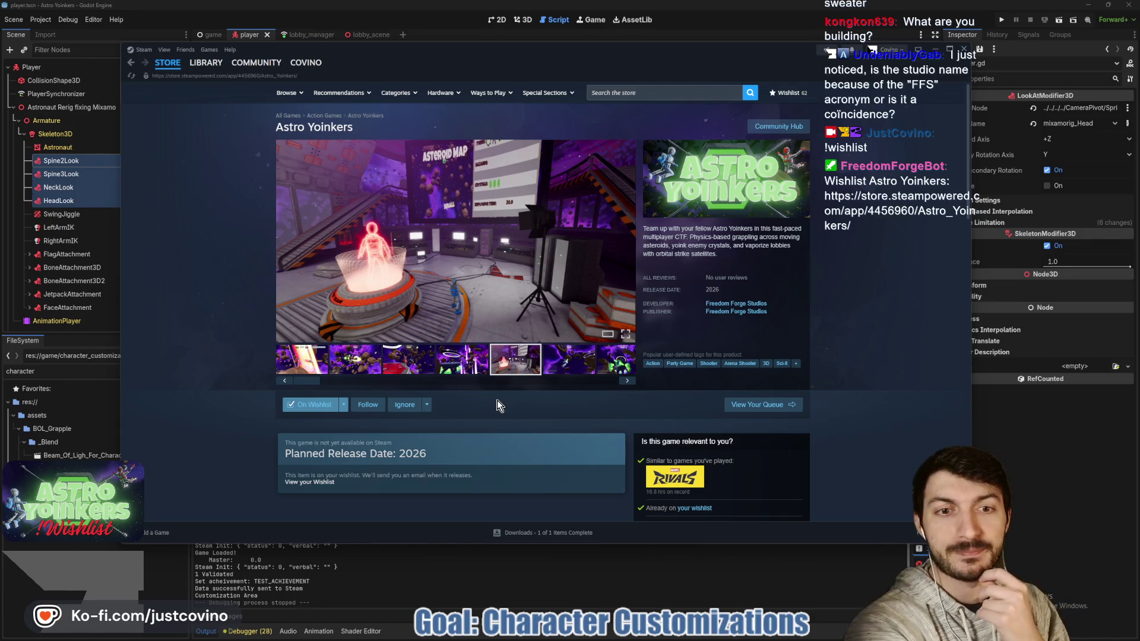
left_click(529, 577)
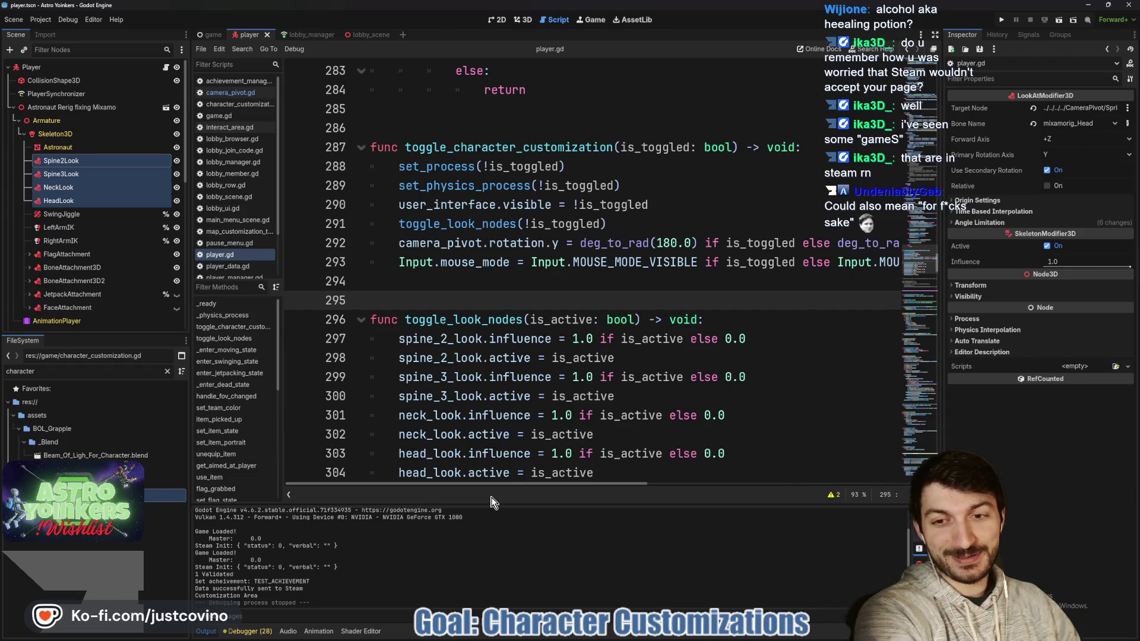
left_click(493, 288)
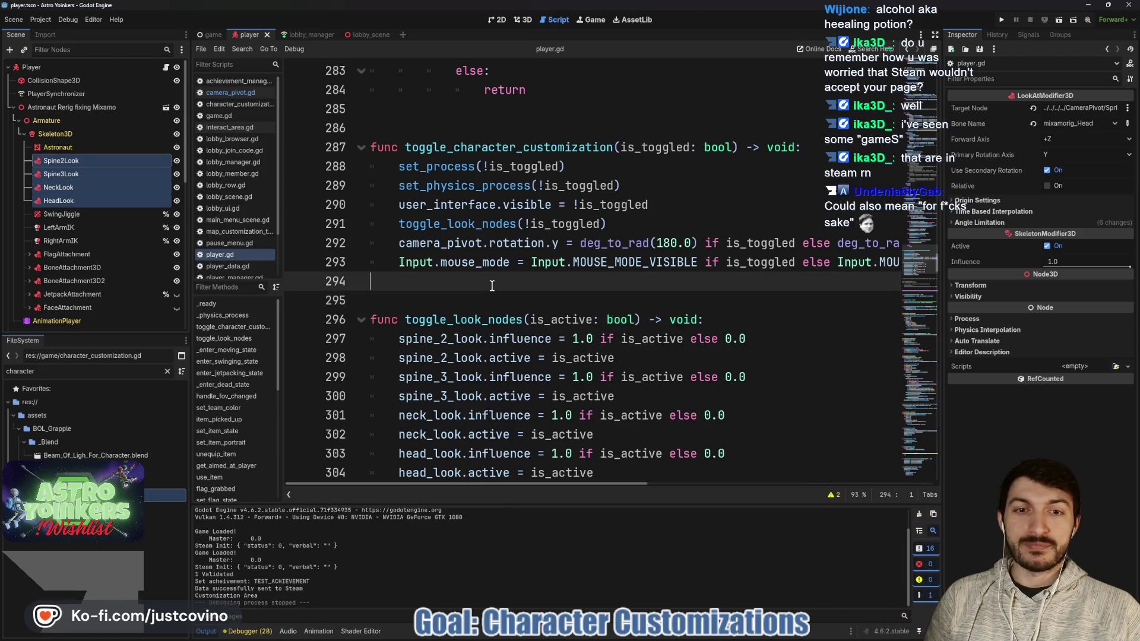
scroll(532, 265, "down", 2)
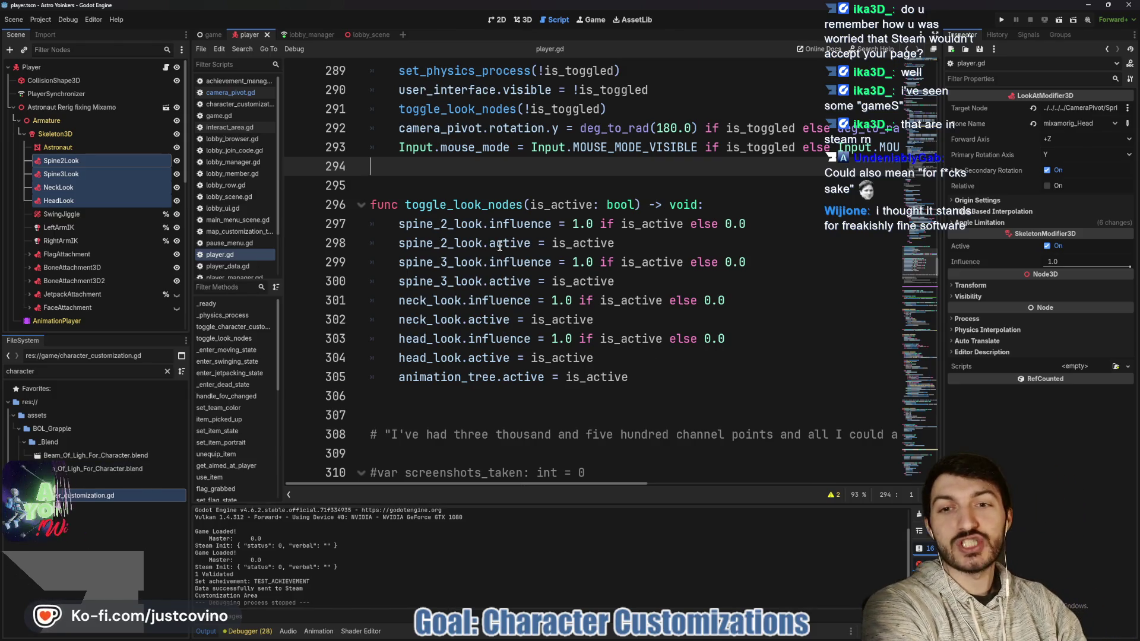
left_click(495, 176)
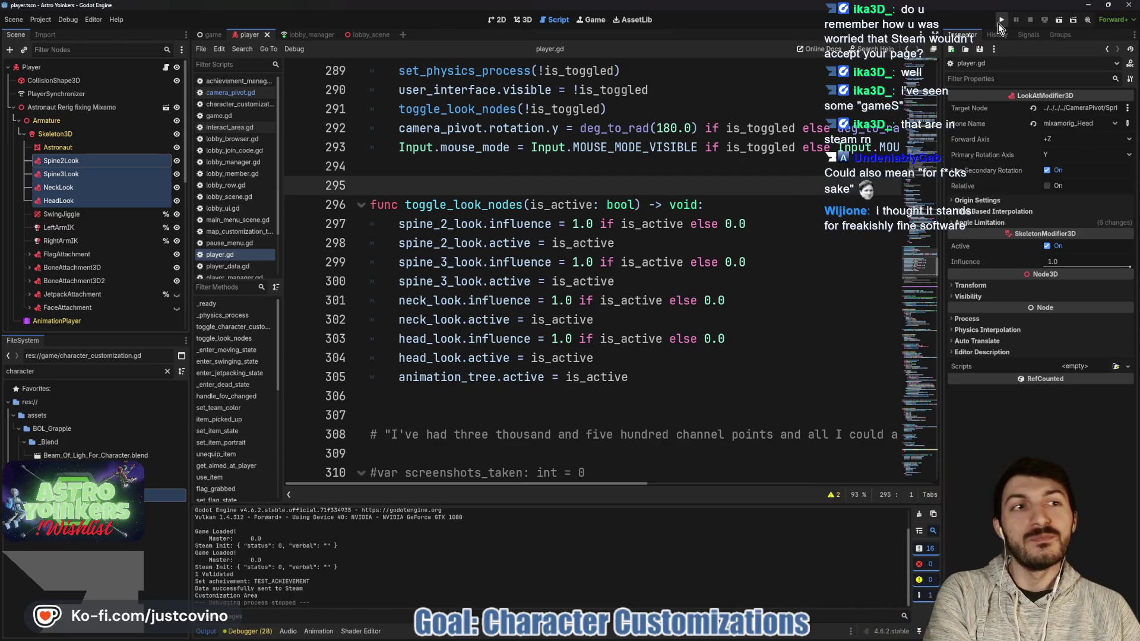
Step: Run the game, close the extra window and host a private lobby
left_click(999, 22)
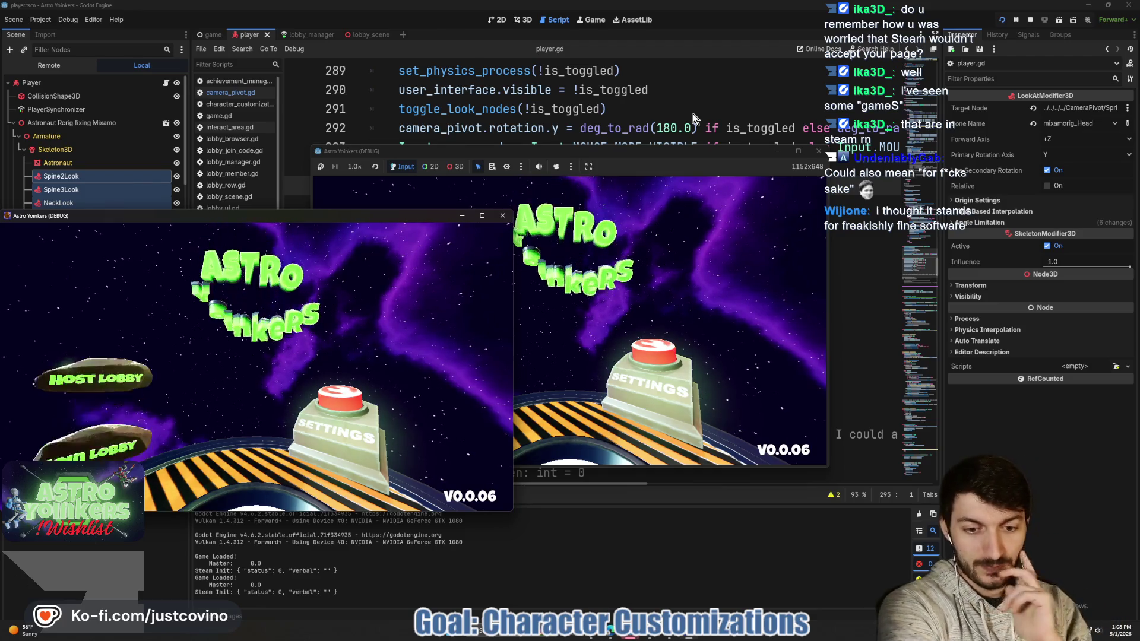
left_click(503, 216)
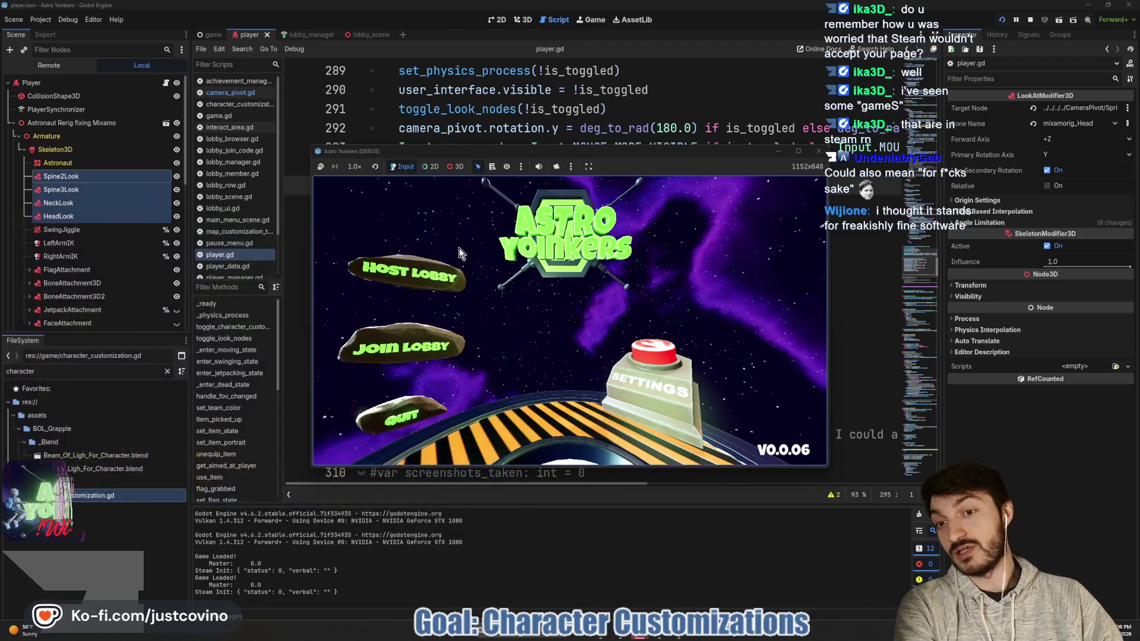
left_click(426, 259)
left_click(521, 260)
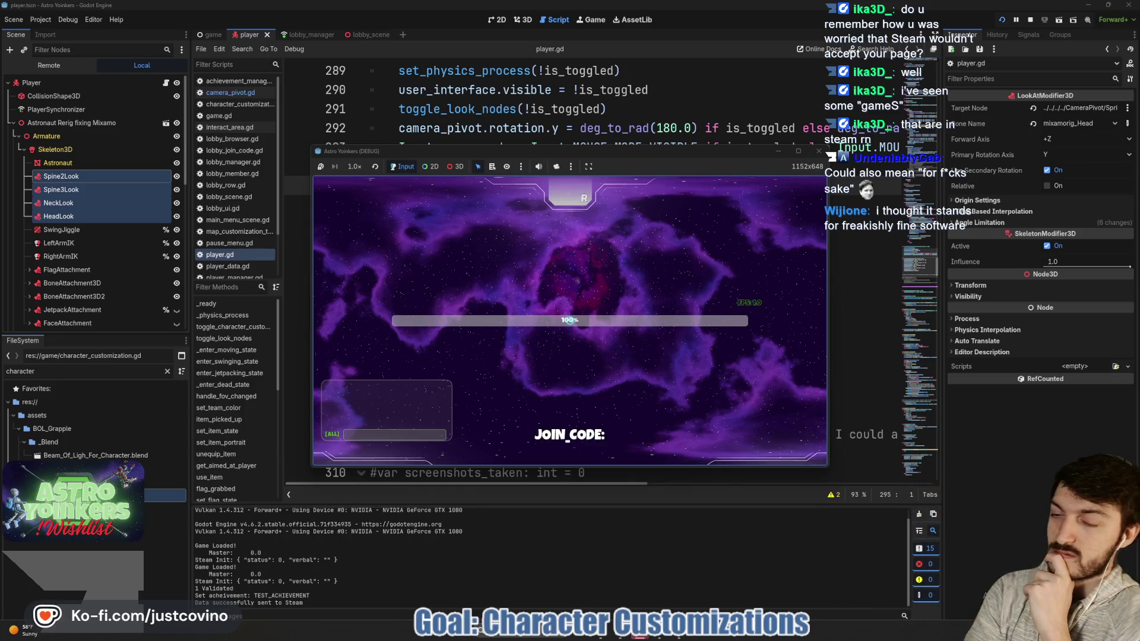
Step: Reach the locker room, toggle character customization on and off with E, then stop the game
key("w")
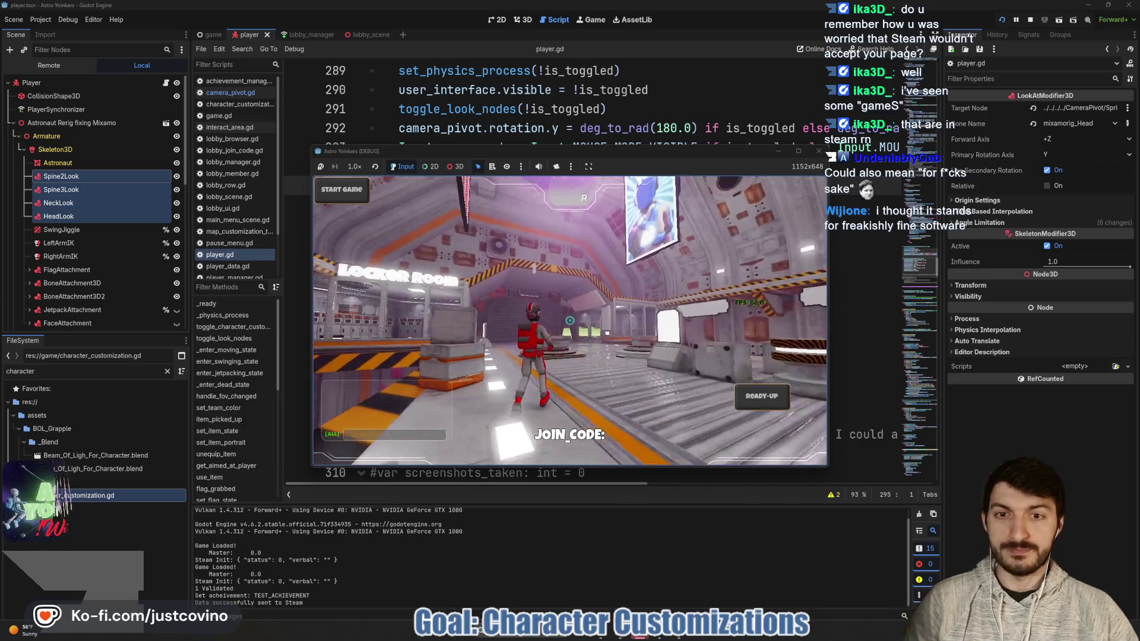
key("space")
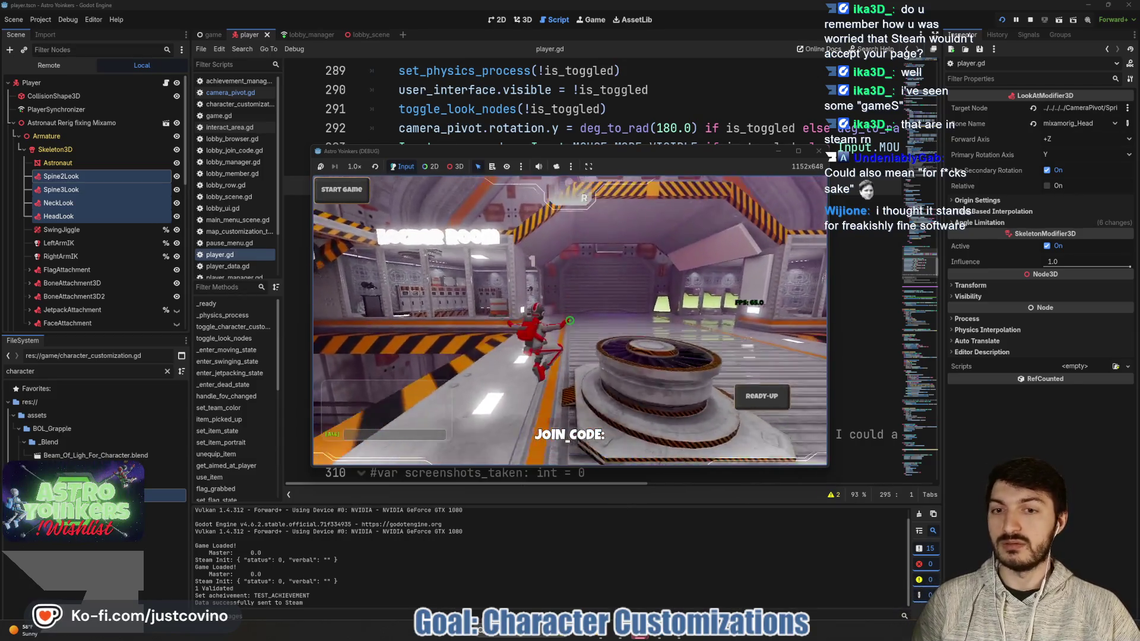
left_click(569, 320)
key("w")
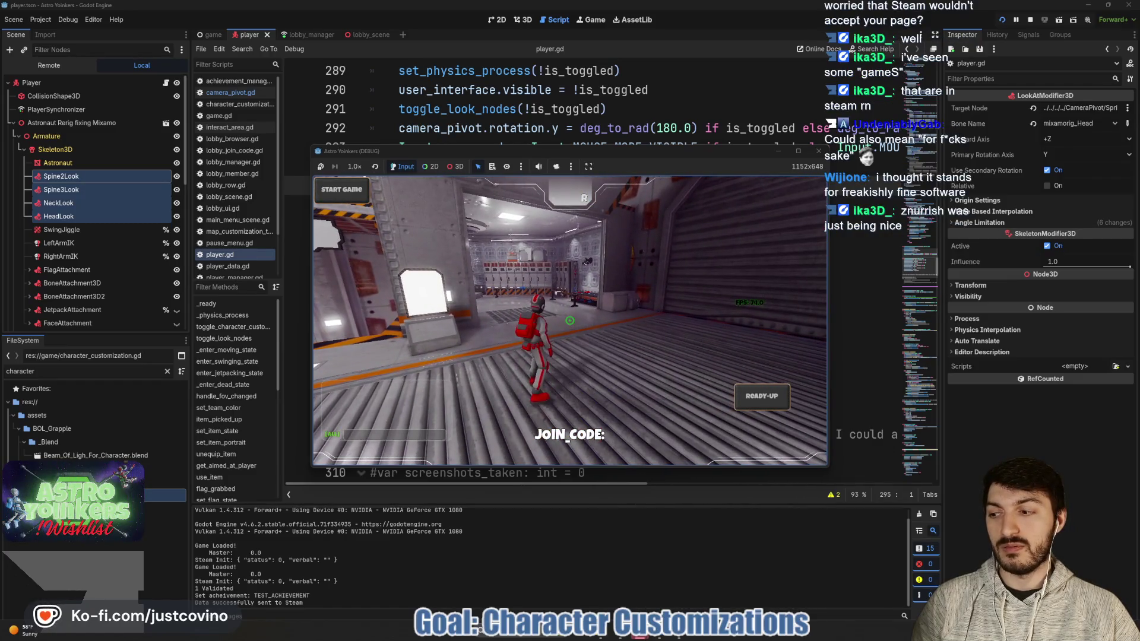
key("space")
key("w")
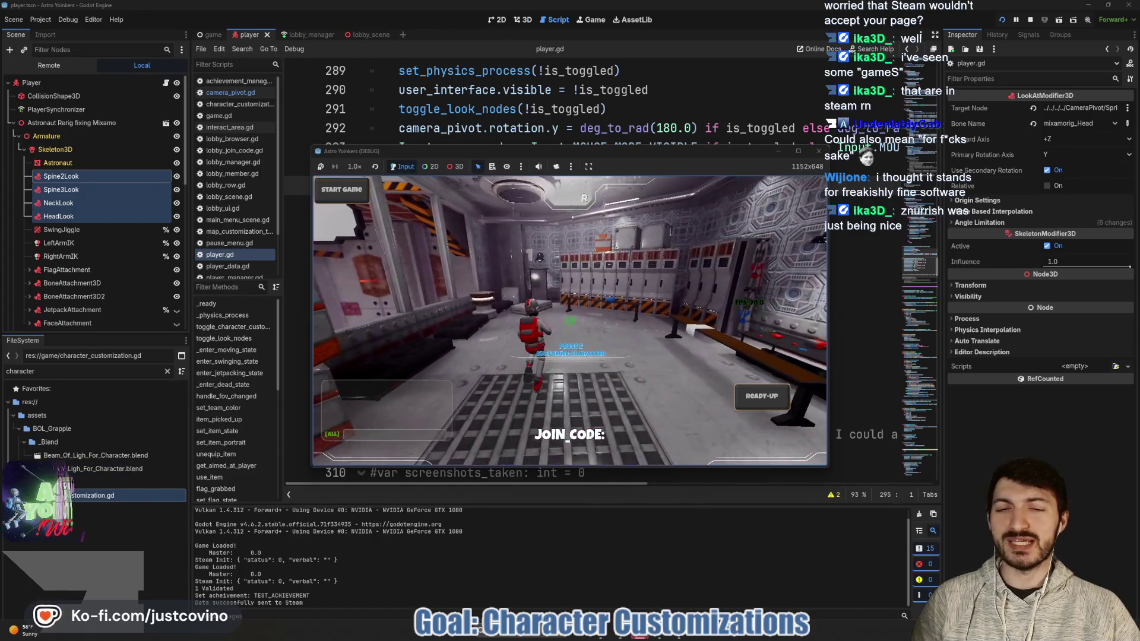
key("e")
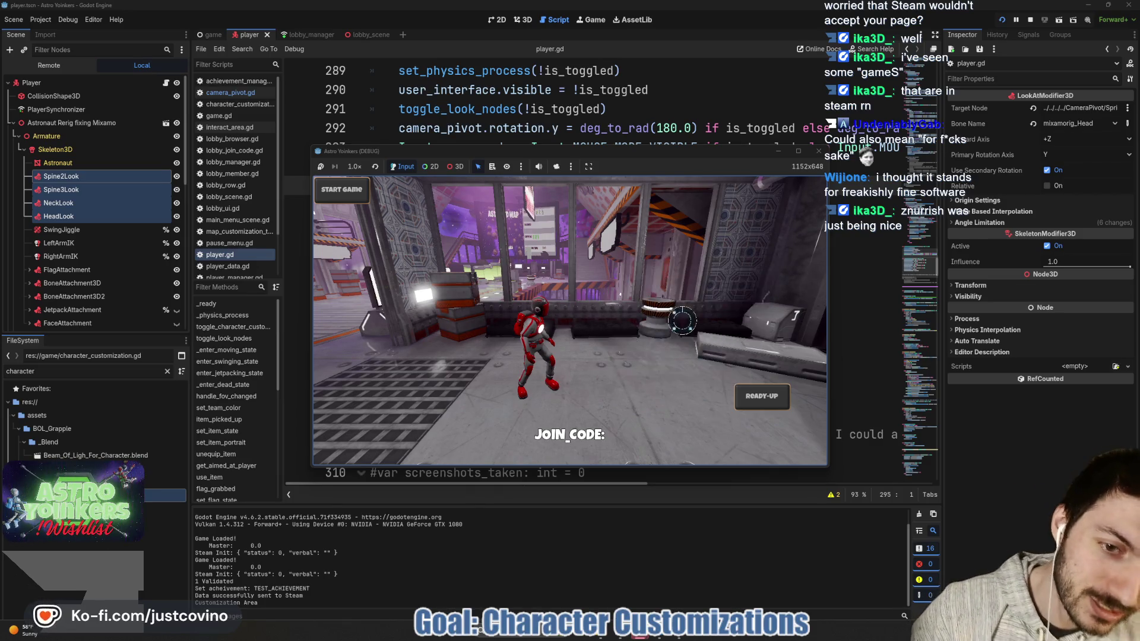
key("e")
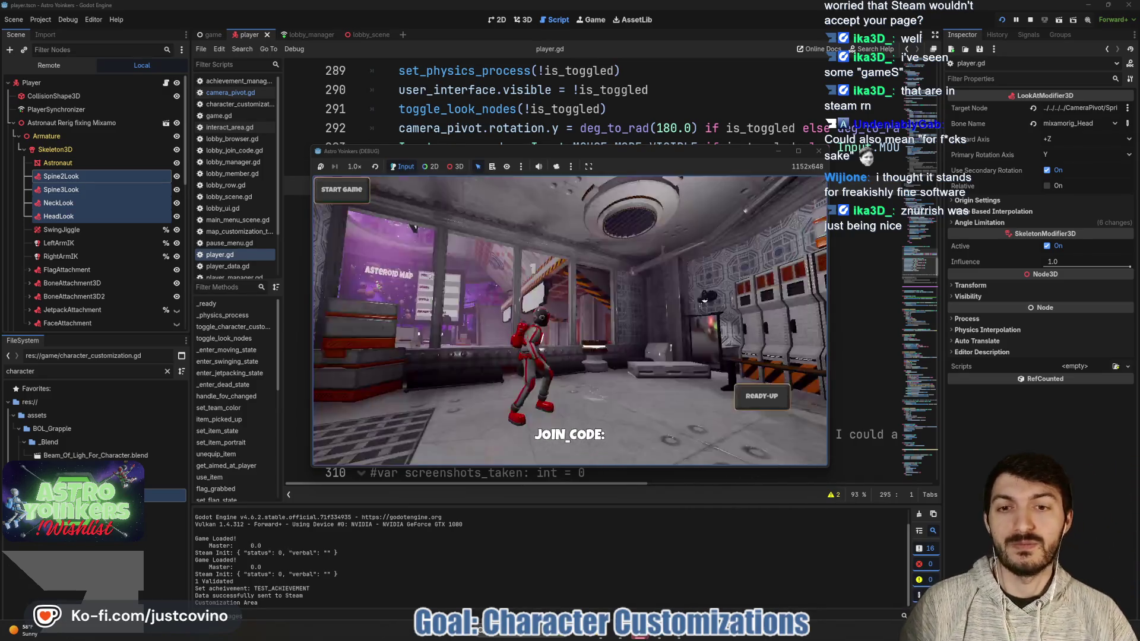
key("F8")
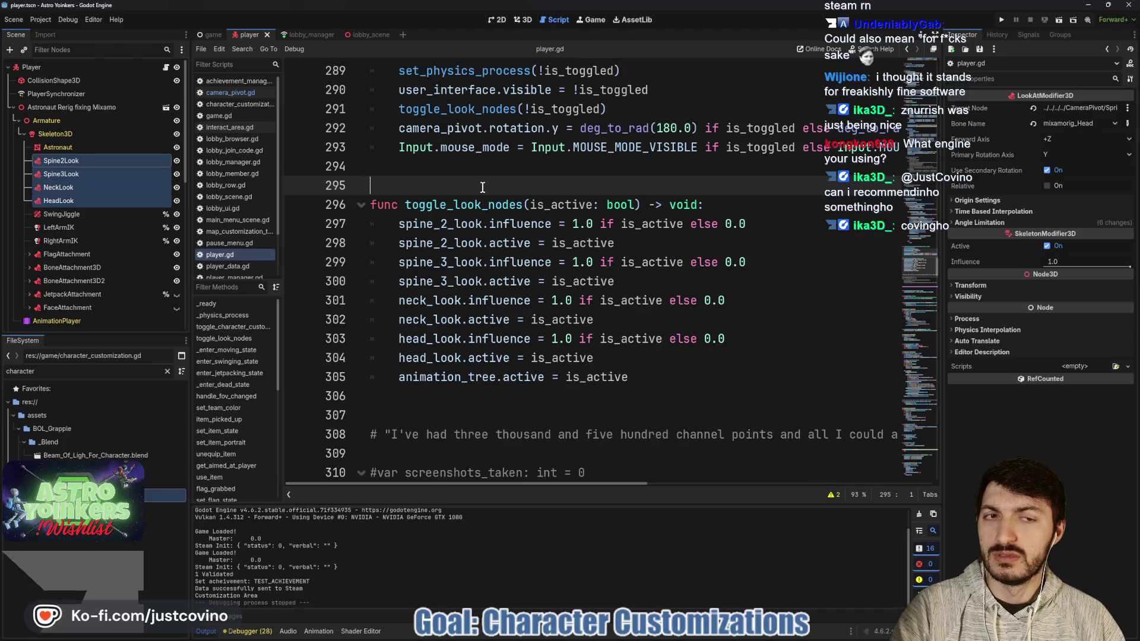
Step: Bring the browser's Excalidraw tab forward and frame the Helmet, Chest and Beam panel sketch
left_click(627, 638)
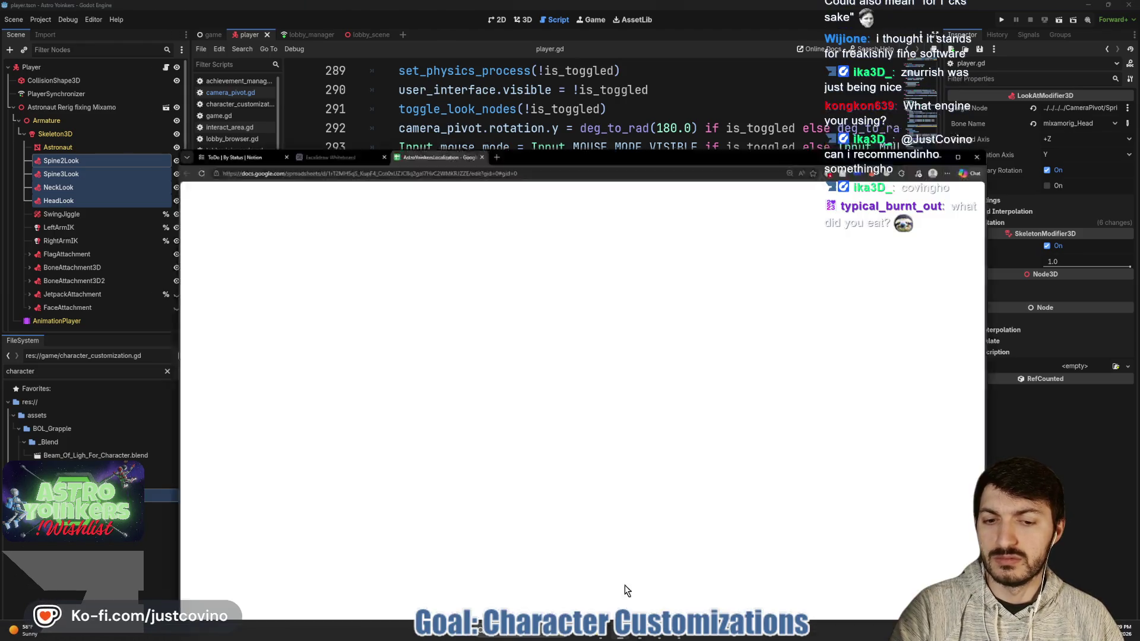
left_click(349, 120)
left_click_drag(576, 117, 554, 18)
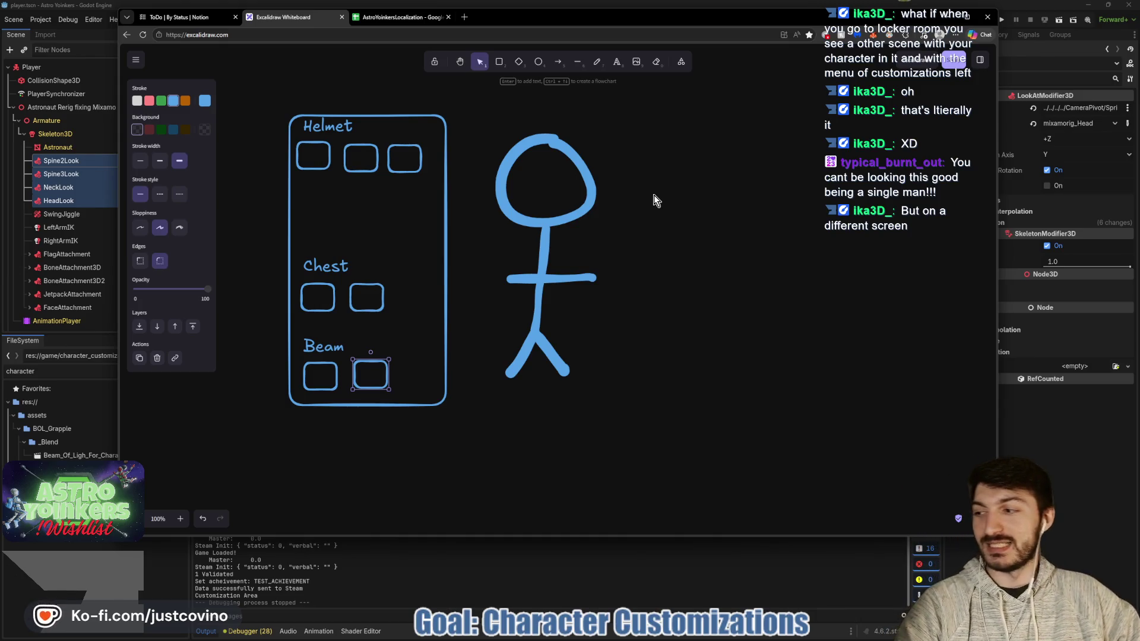
left_click_drag(617, 242, 652, 265)
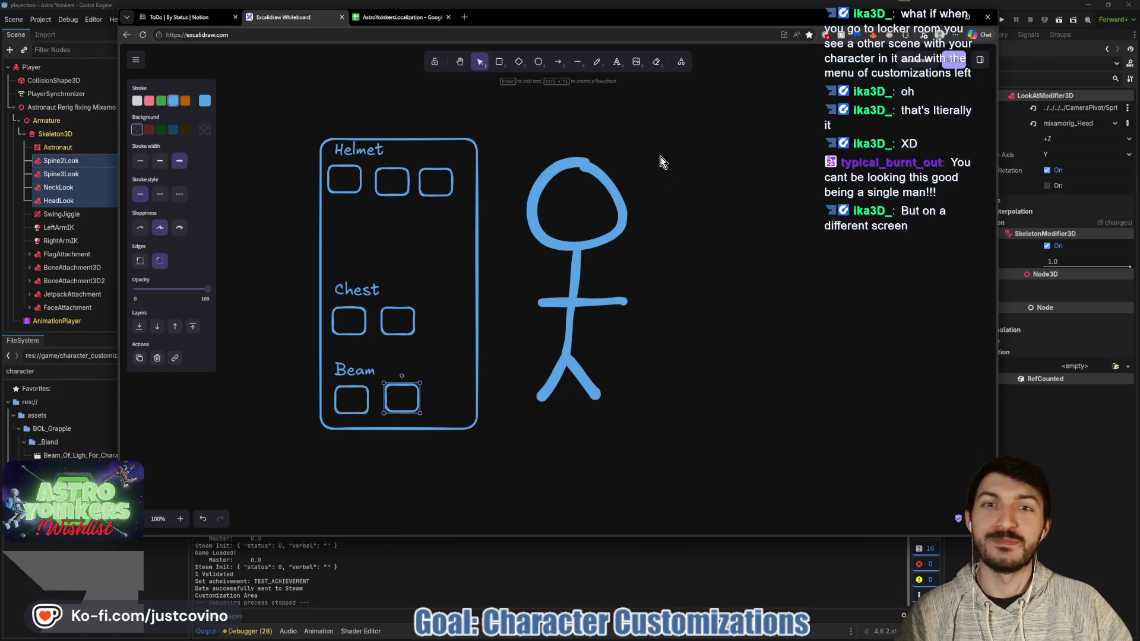
scroll(596, 224, "up", 5)
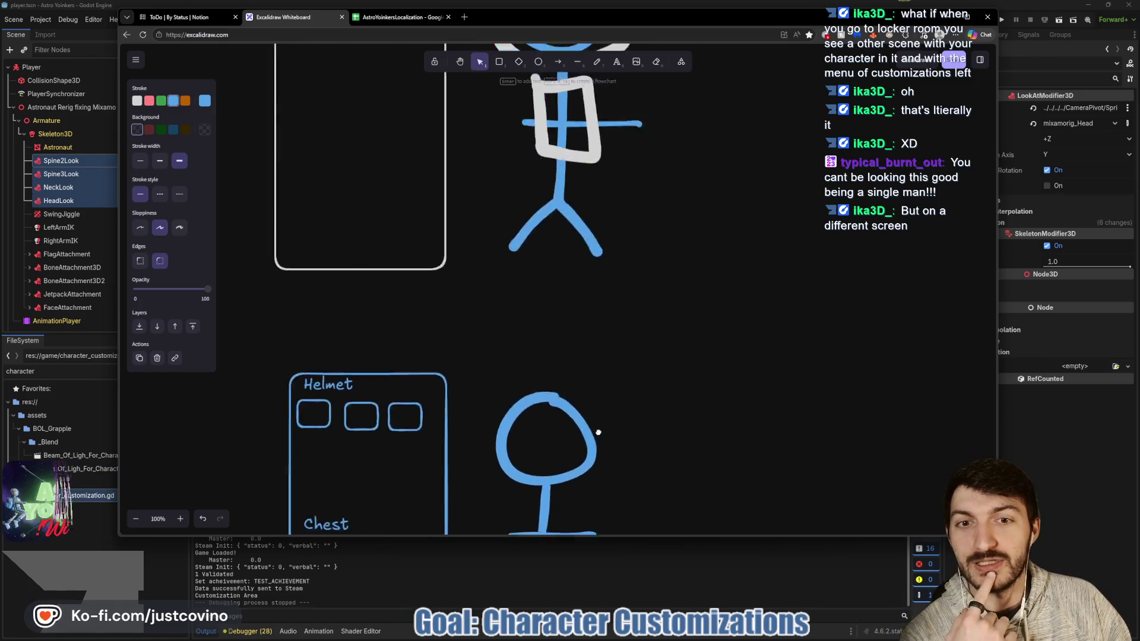
scroll(618, 305, "down", 2)
scroll(612, 340, "down", 3)
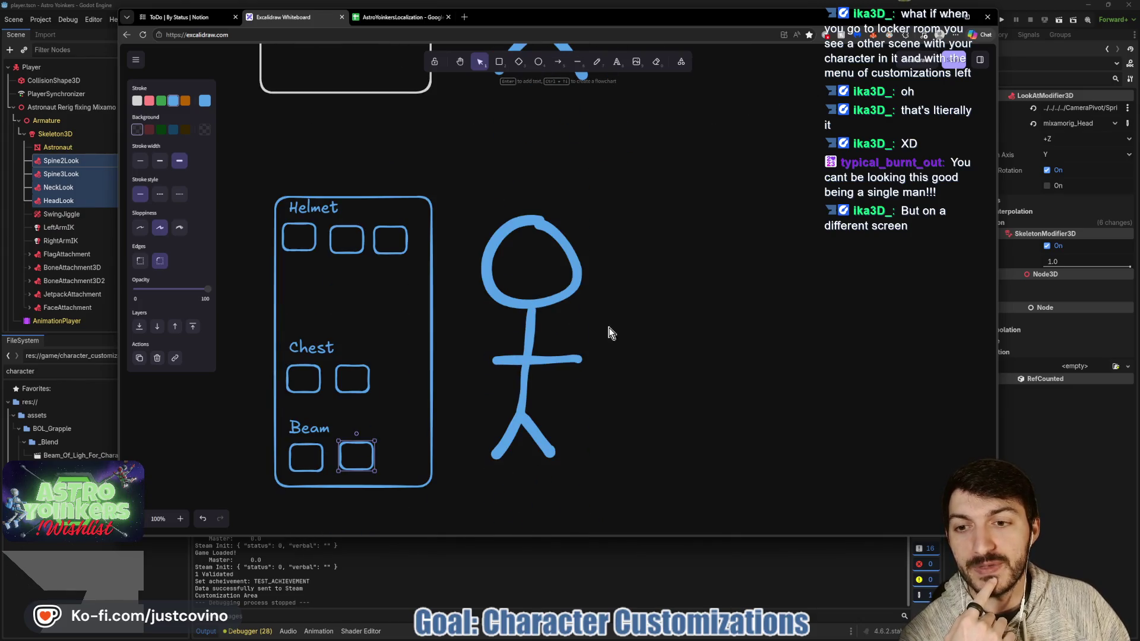
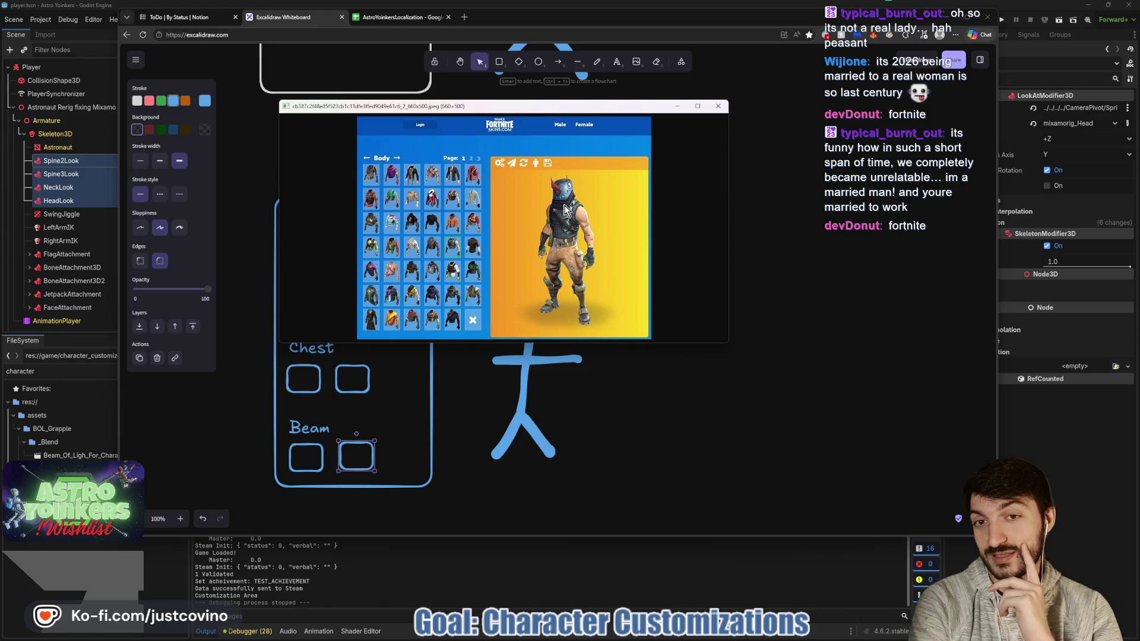
Step: Close the Fortnite skins reference image and minimize the Excalidraw whiteboard to return to Godot
left_click(720, 107)
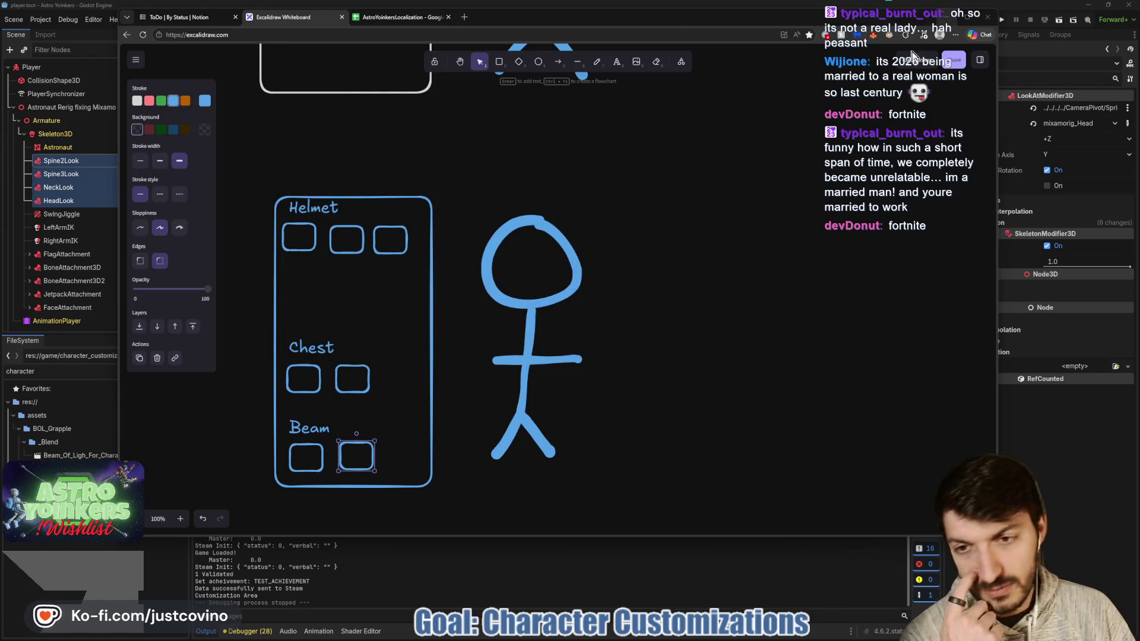
left_click(945, 23)
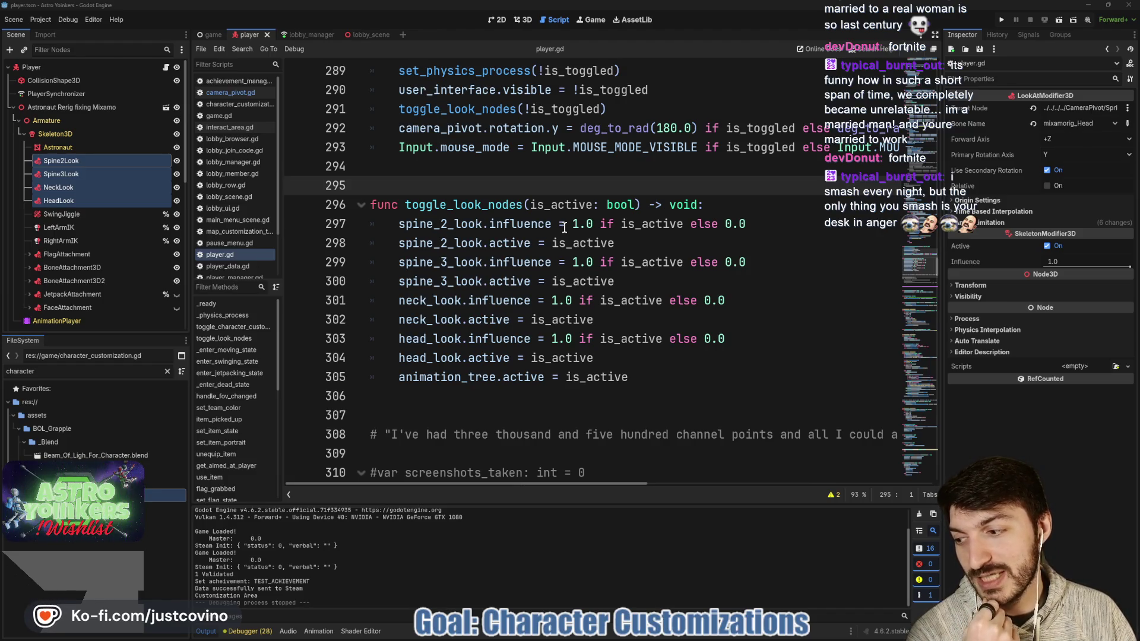
scroll(491, 186, "down", 3)
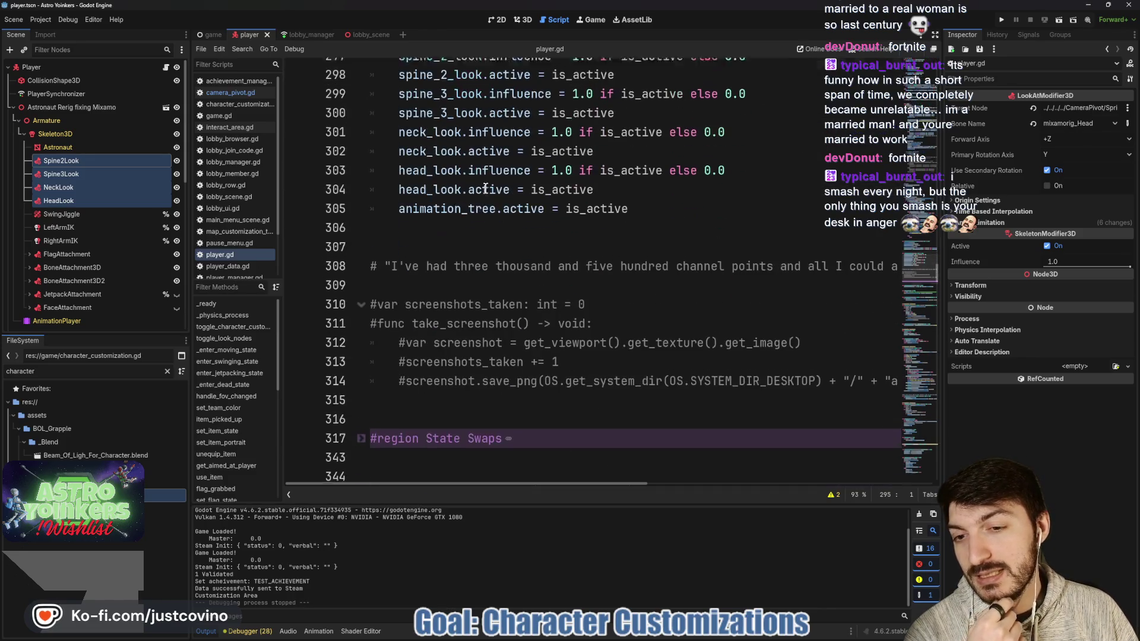
left_click(447, 228)
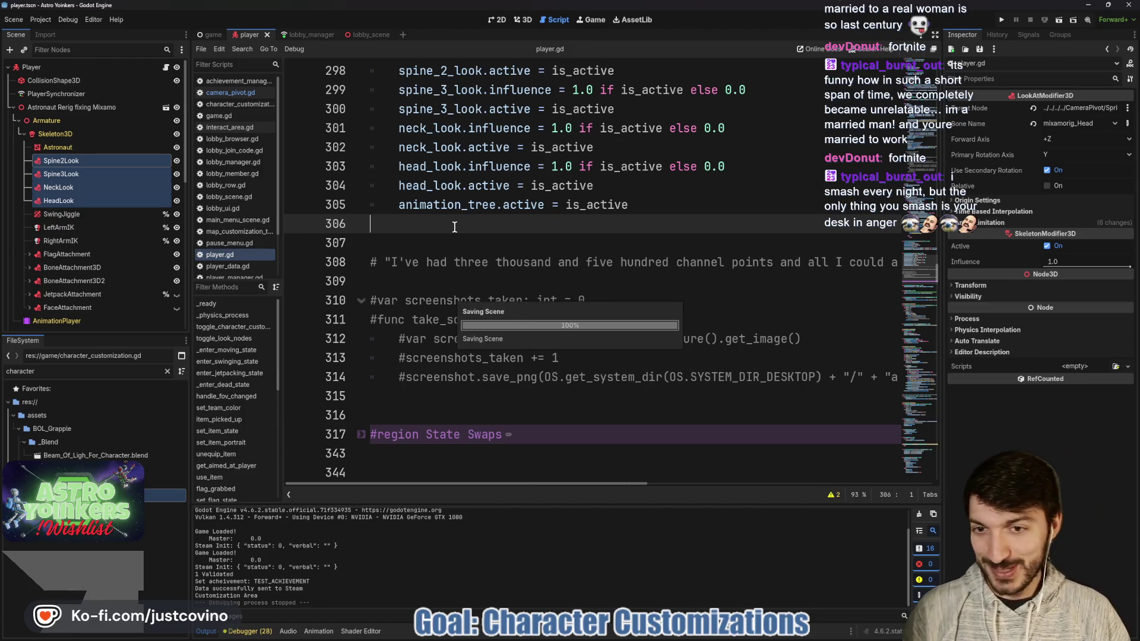
left_click(432, 282)
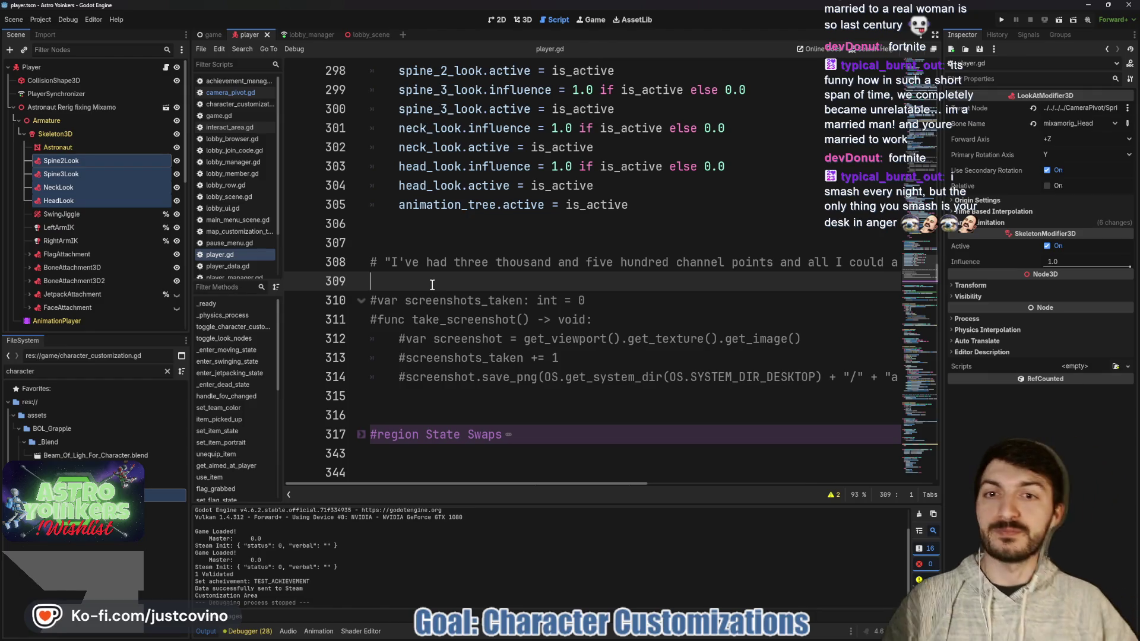
left_click(445, 230)
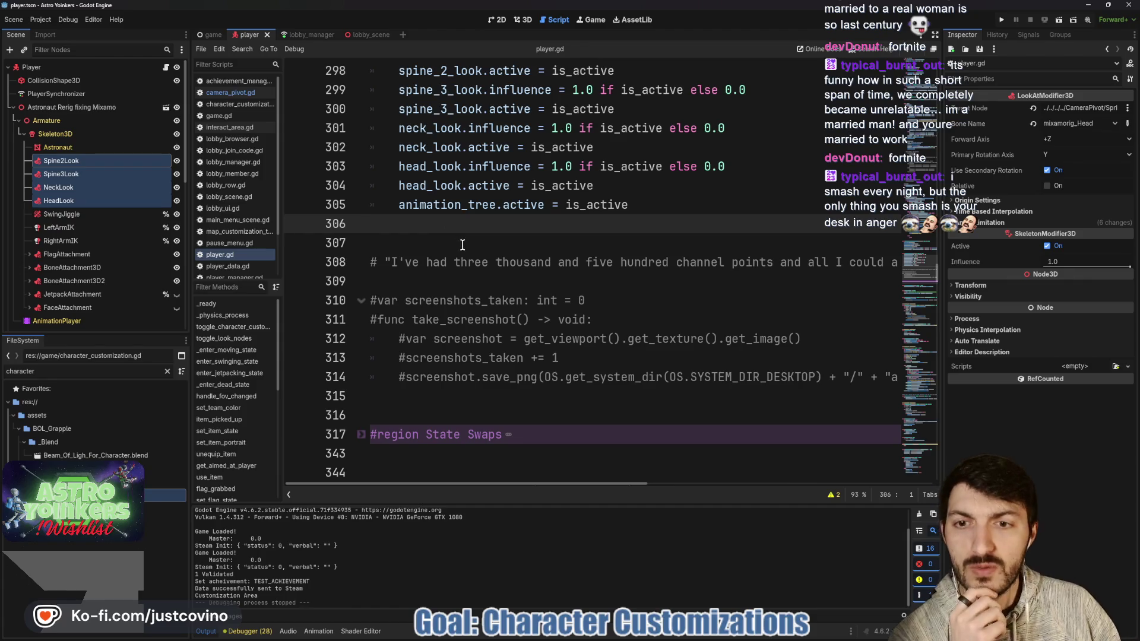
left_click(480, 288)
scroll(480, 287, "down", 2)
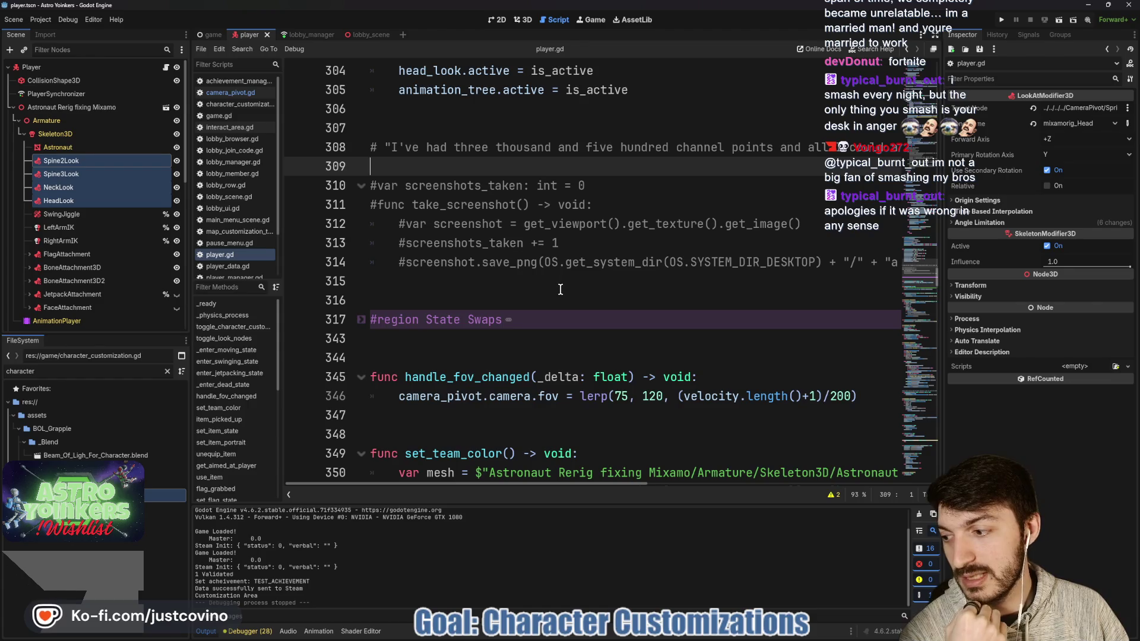
left_click(501, 277)
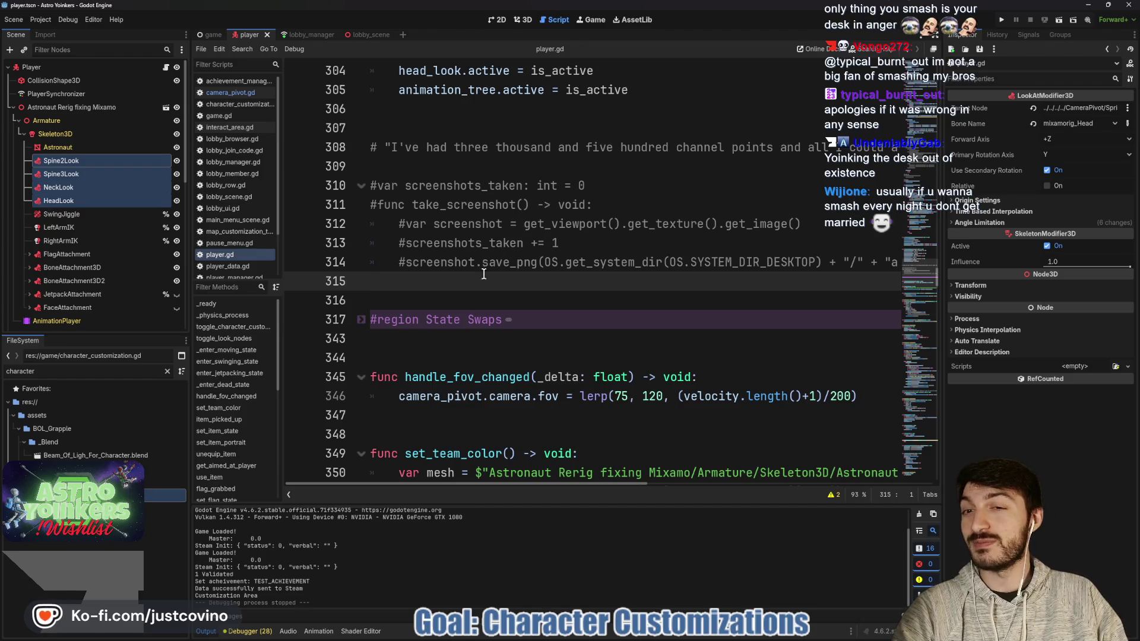
left_click(444, 169)
scroll(440, 346, "up", 4)
left_click(440, 346)
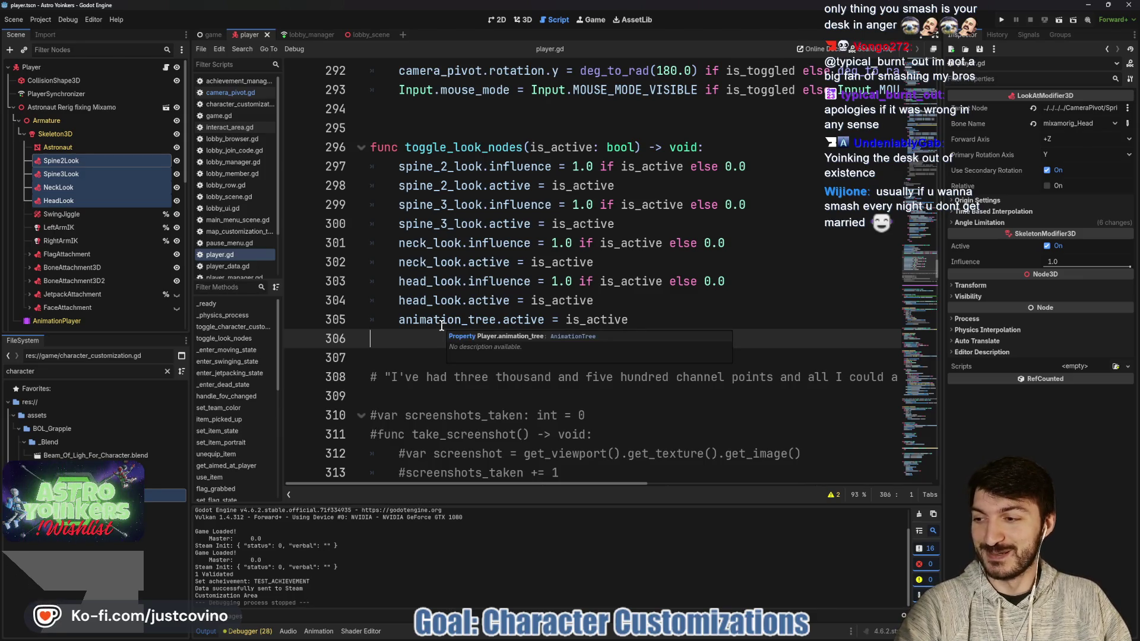
Step: Move through player.gd to the empty lines 306–307 below toggle_look_nodes
left_click(496, 136)
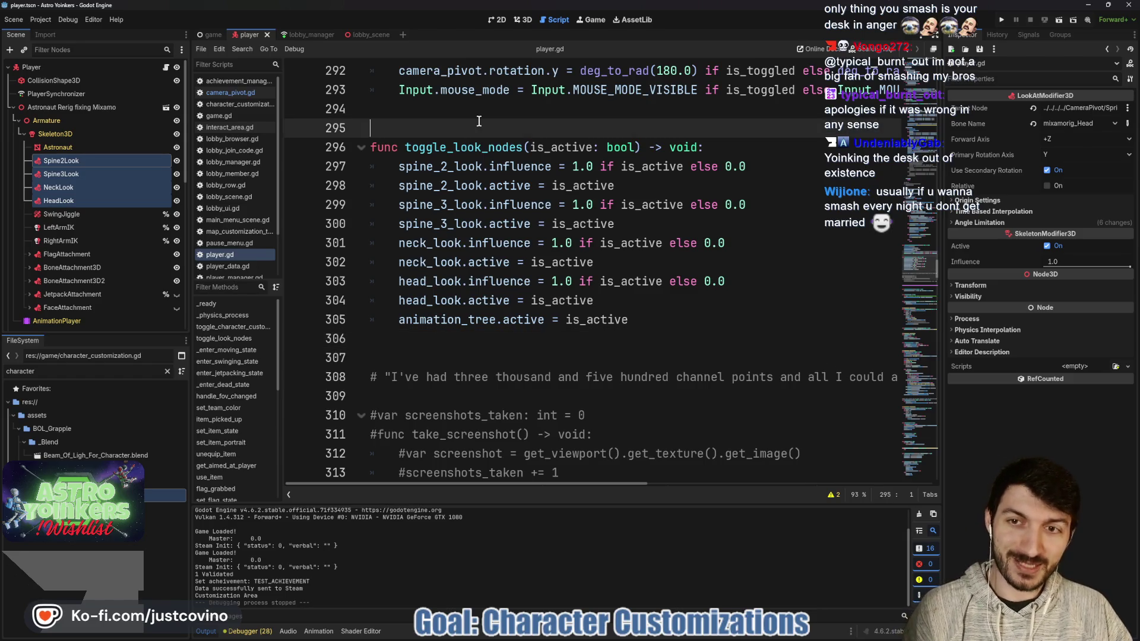
scroll(521, 219, "down", 2)
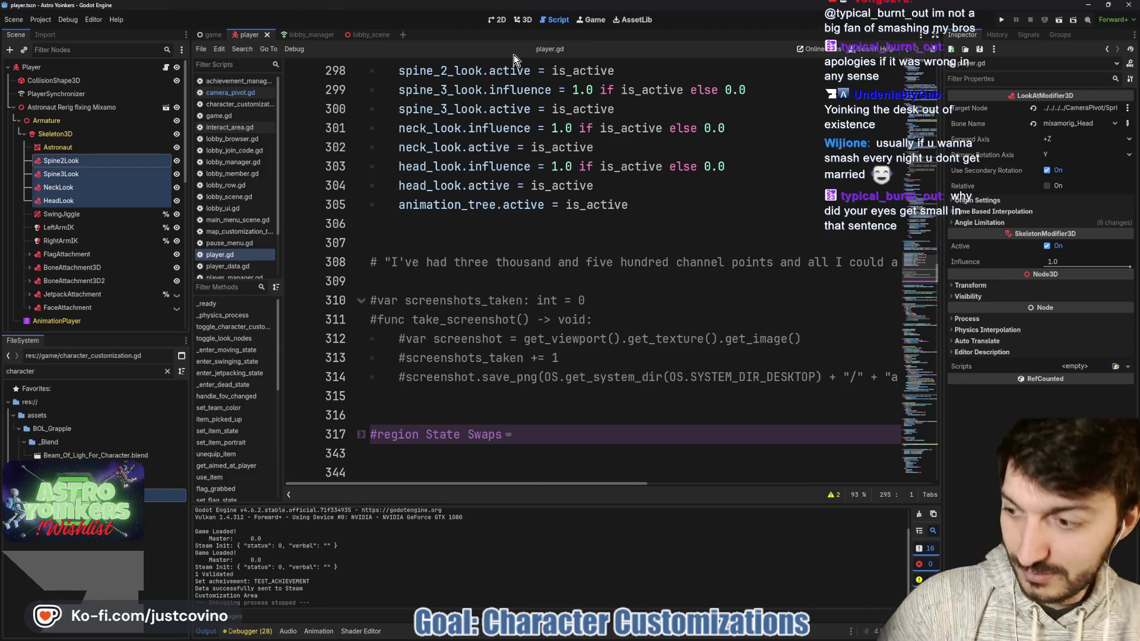
left_click(425, 225)
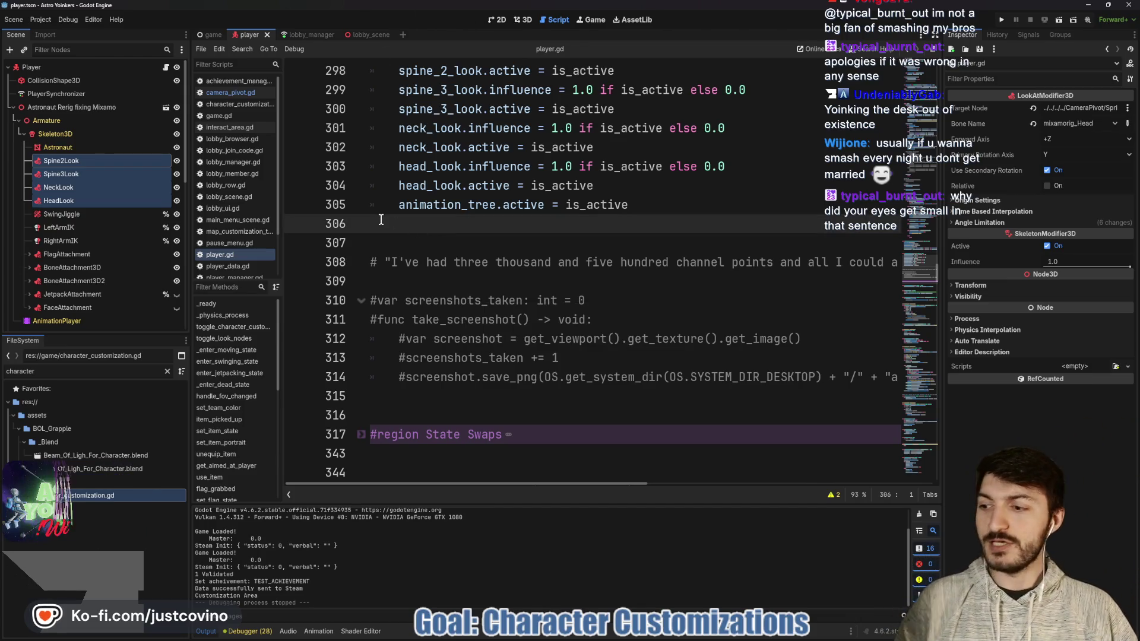
left_click(449, 234)
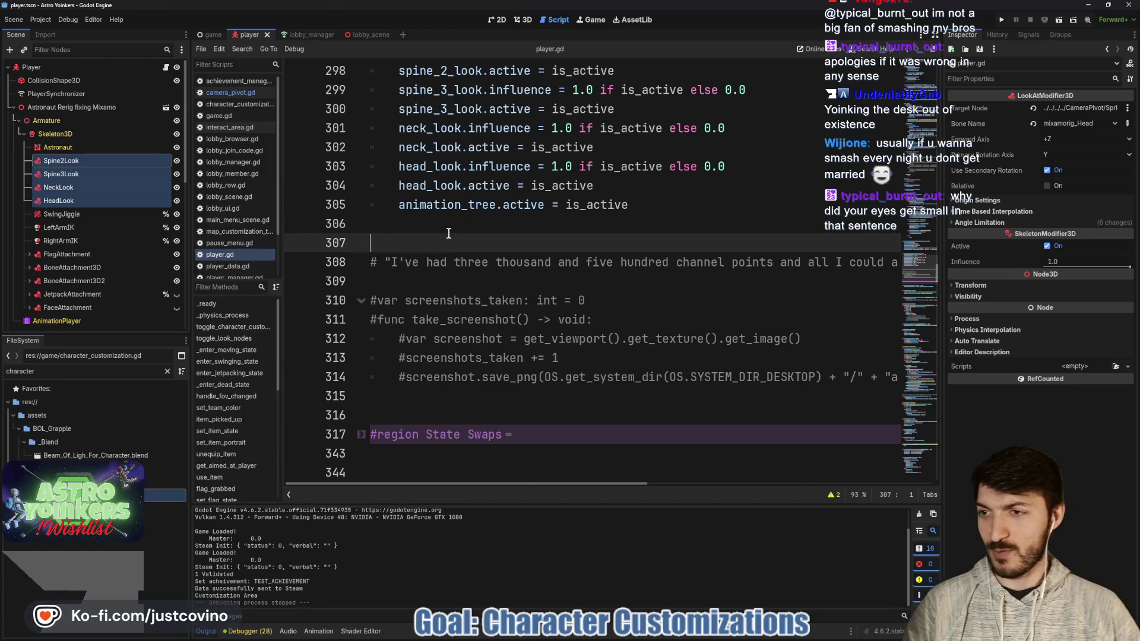
Step: Inspect Spine2Look's properties, then show the player scene in the 2D editor
left_click(113, 161)
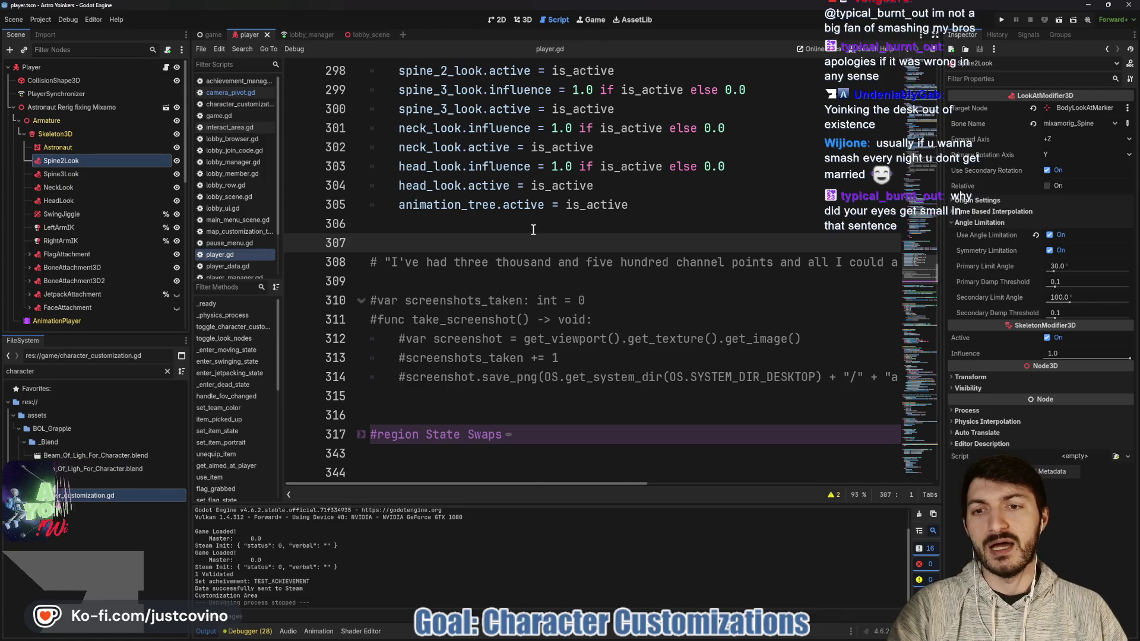
scroll(533, 230, "down", 1)
scroll(533, 230, "down", 2)
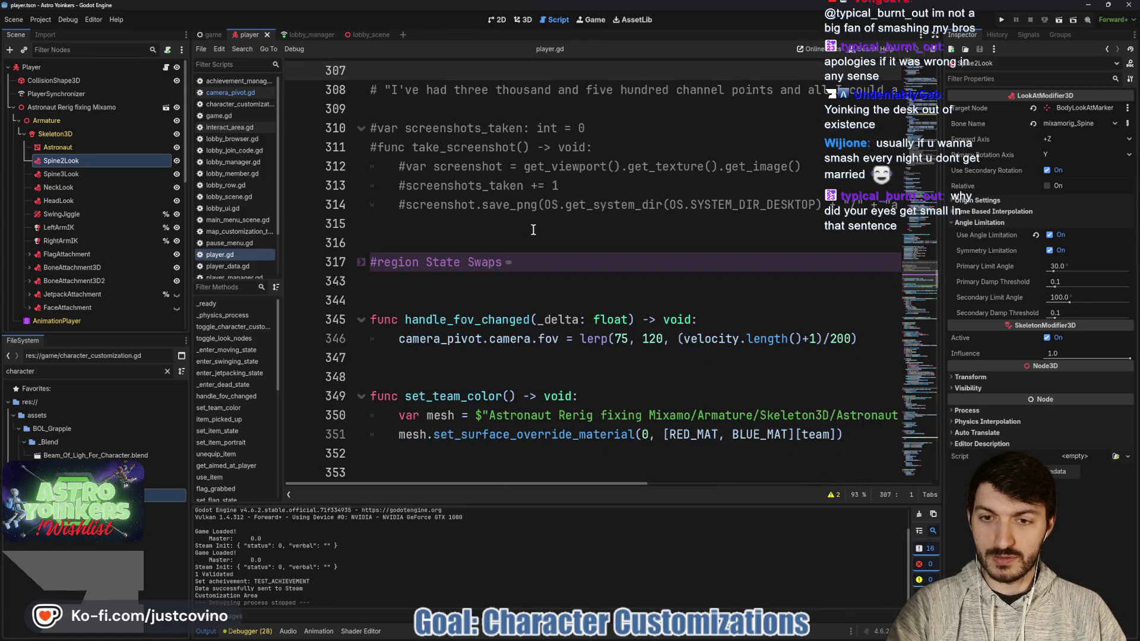
scroll(533, 230, "down", 4)
scroll(533, 230, "up", 9)
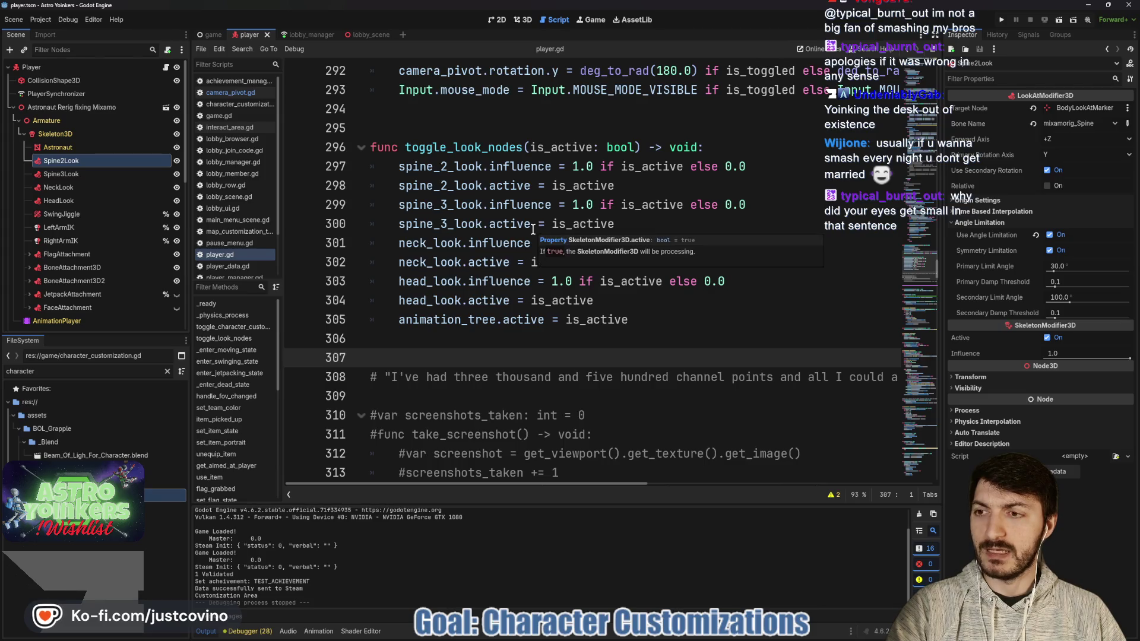
left_click(497, 20)
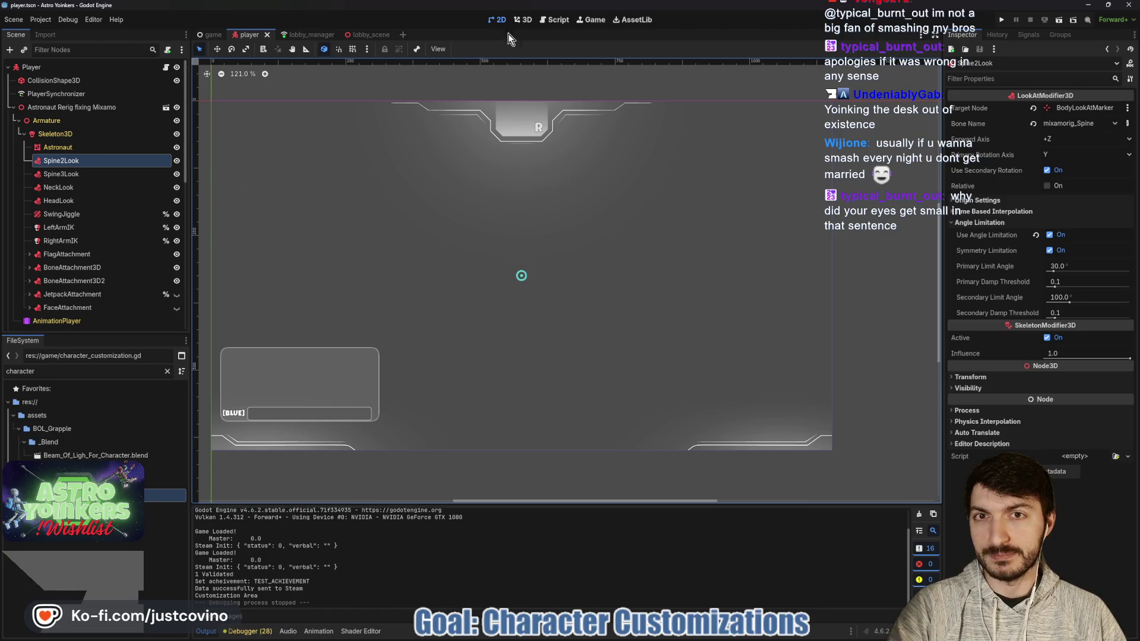
Step: Open lobby_scene in the 3D view and orbit the camera across the lobby interior
left_click(523, 19)
left_click(359, 36)
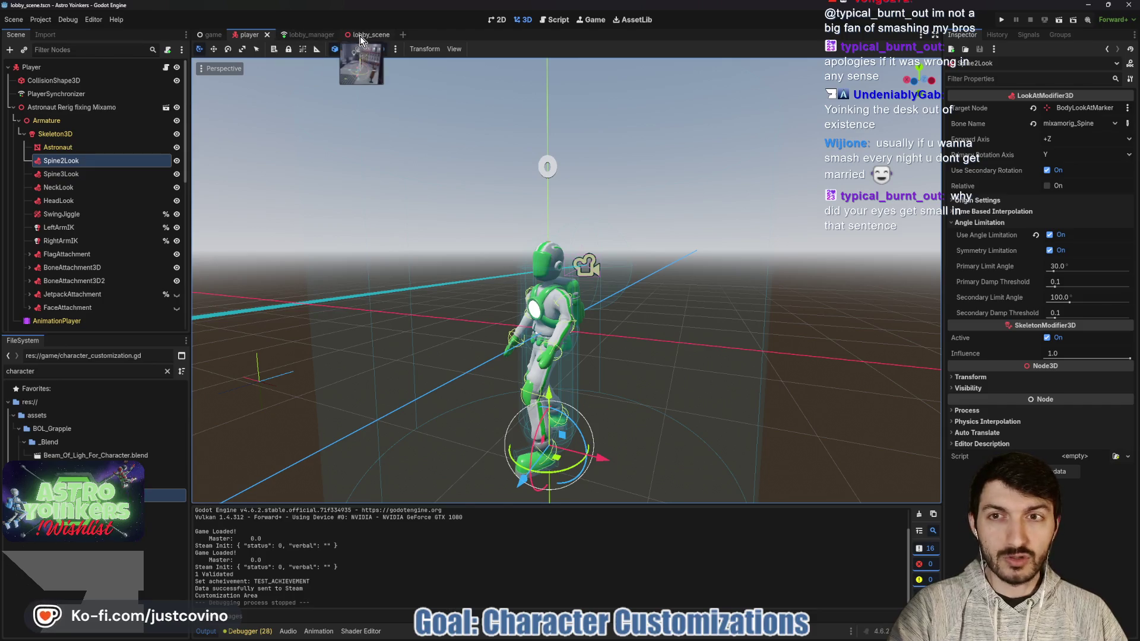
mouse_move(597, 276)
left_mouse_down()
mouse_move(447, 317)
mouse_move(390, 316)
left_mouse_up()
mouse_move(564, 292)
left_mouse_down()
mouse_move(552, 299)
mouse_move(563, 292)
left_mouse_up()
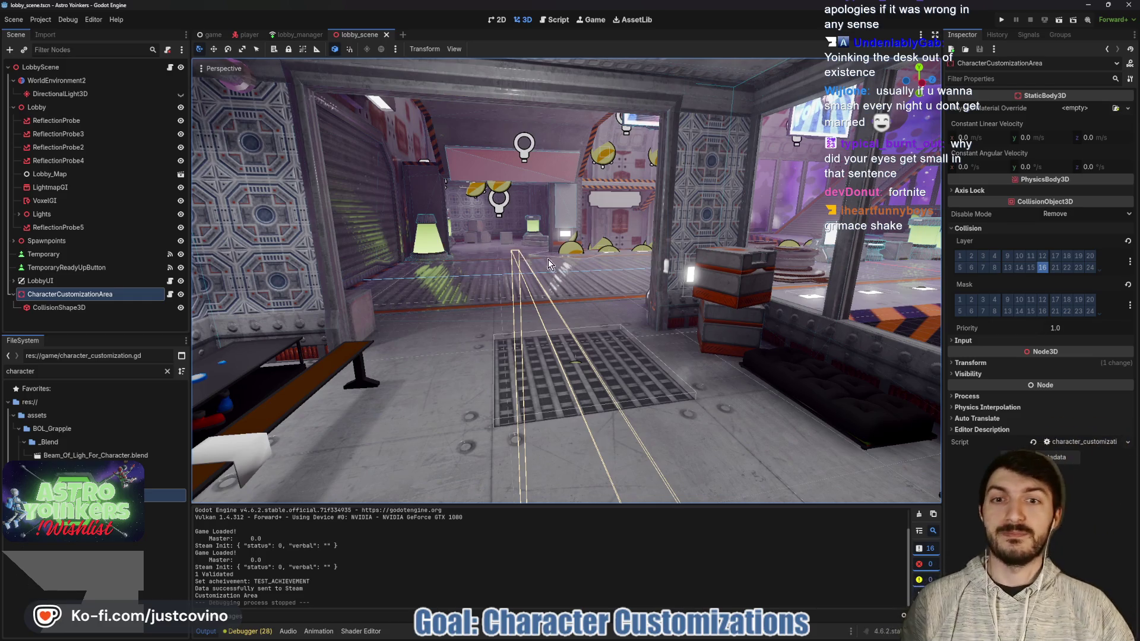
Step: Run the project to test the lobby in debug windows
left_click_drag(548, 259, 547, 258)
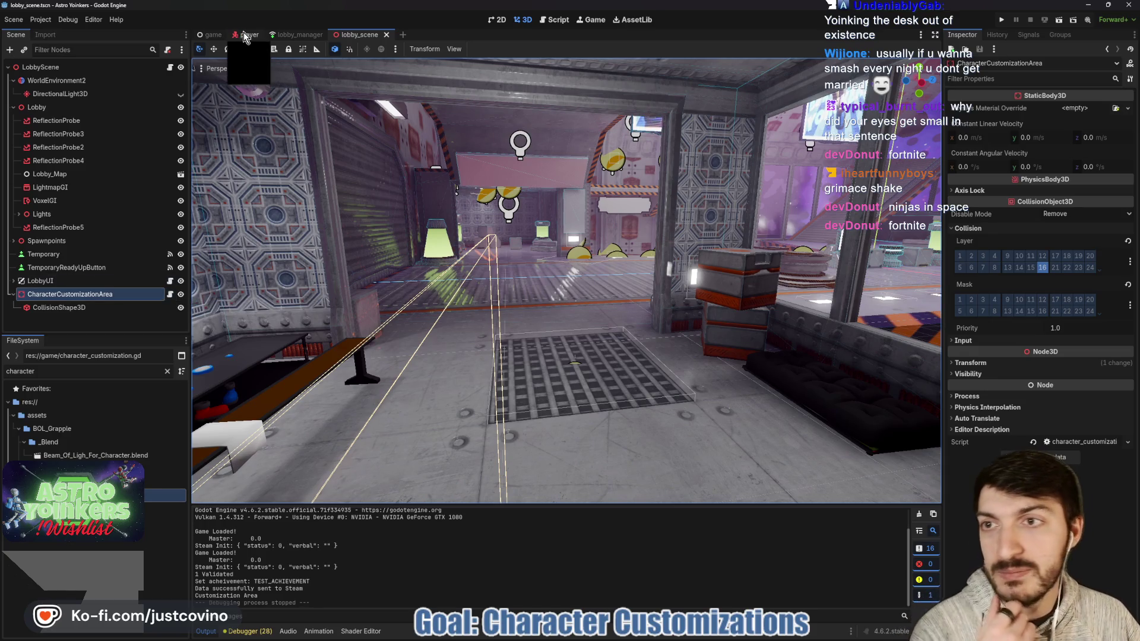
left_click(1000, 22)
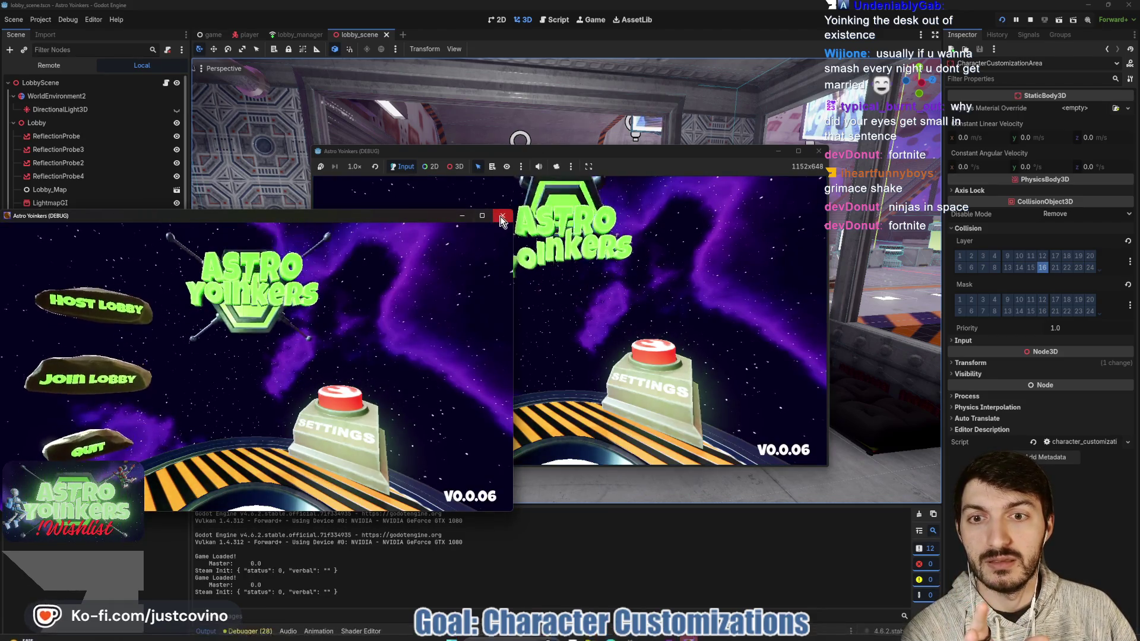
Step: Reposition and enlarge the debug game window, then host a private lobby
left_click(689, 186)
left_click_drag(715, 152, 640, 94)
left_click_drag(753, 410, 943, 538)
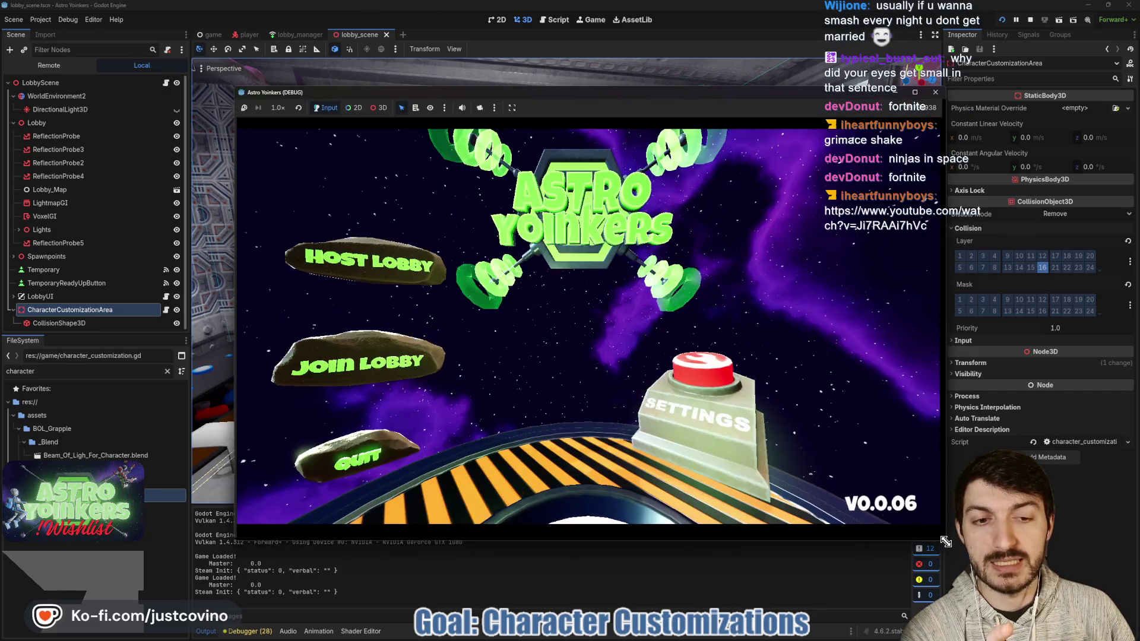
left_click(400, 263)
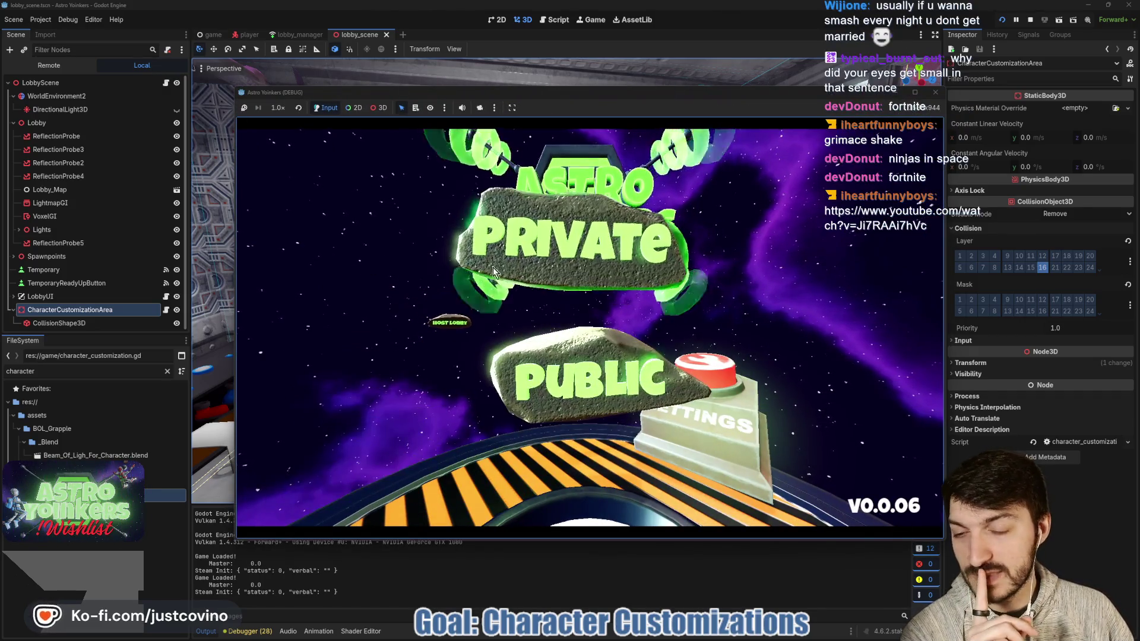
left_click(625, 240)
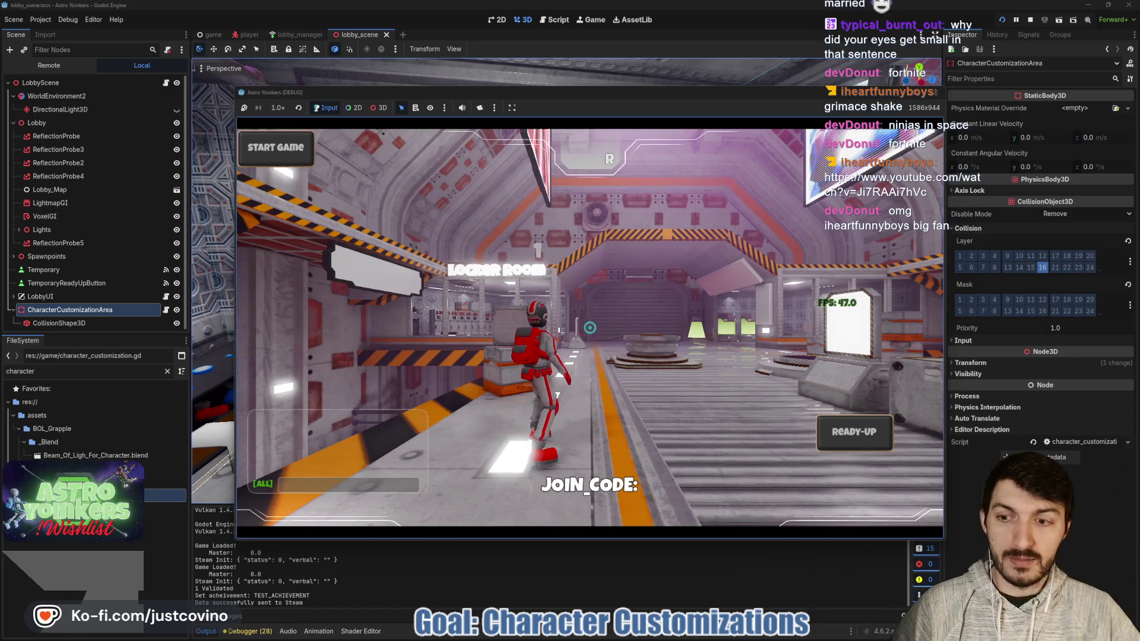
Step: Walk the character into the customization area and press F for the customization camera
key("w")
key("a")
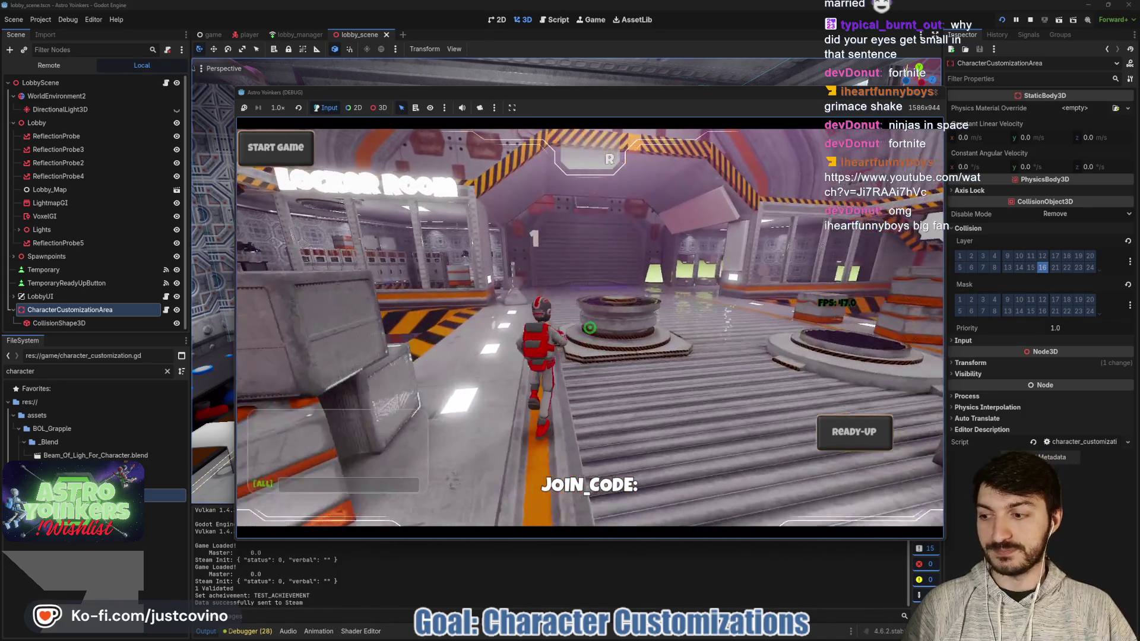
key("space")
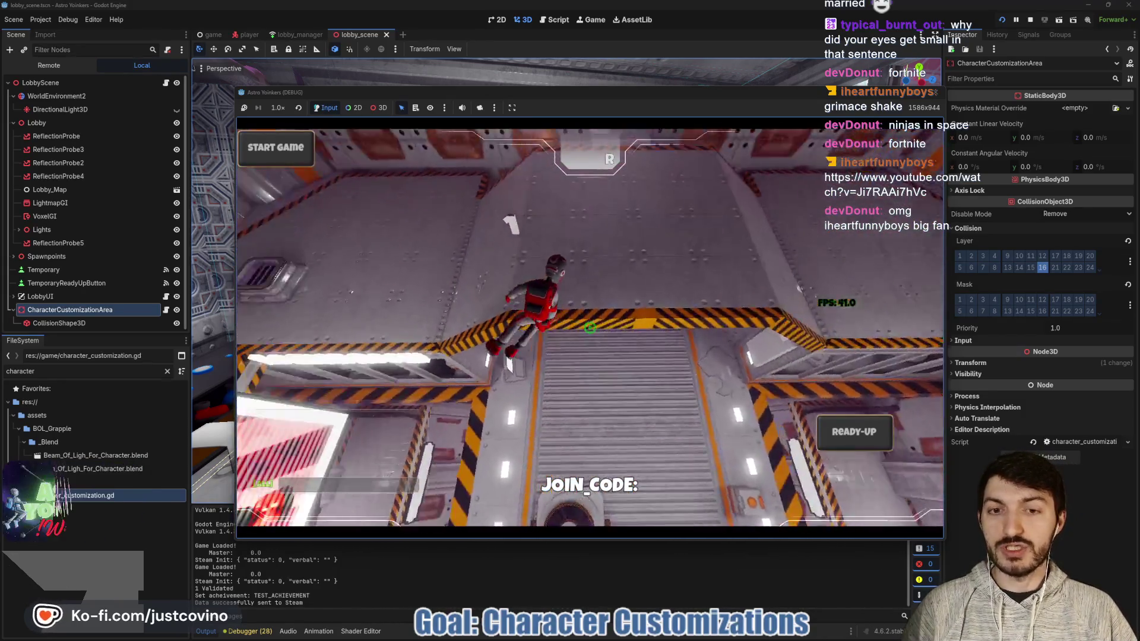
key("w")
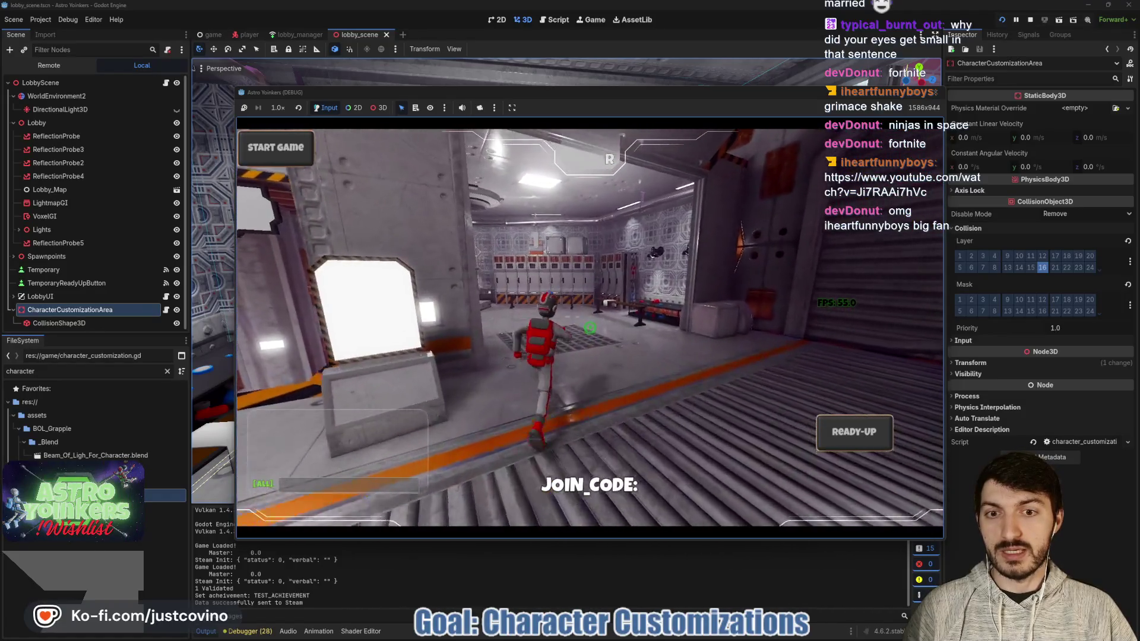
key("a")
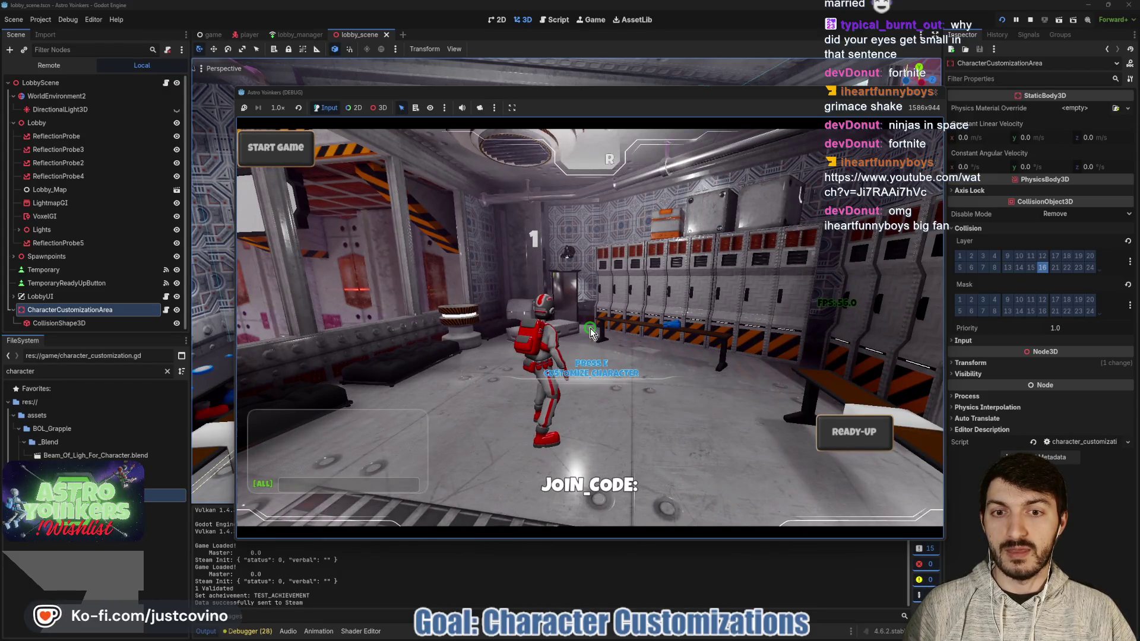
key("f")
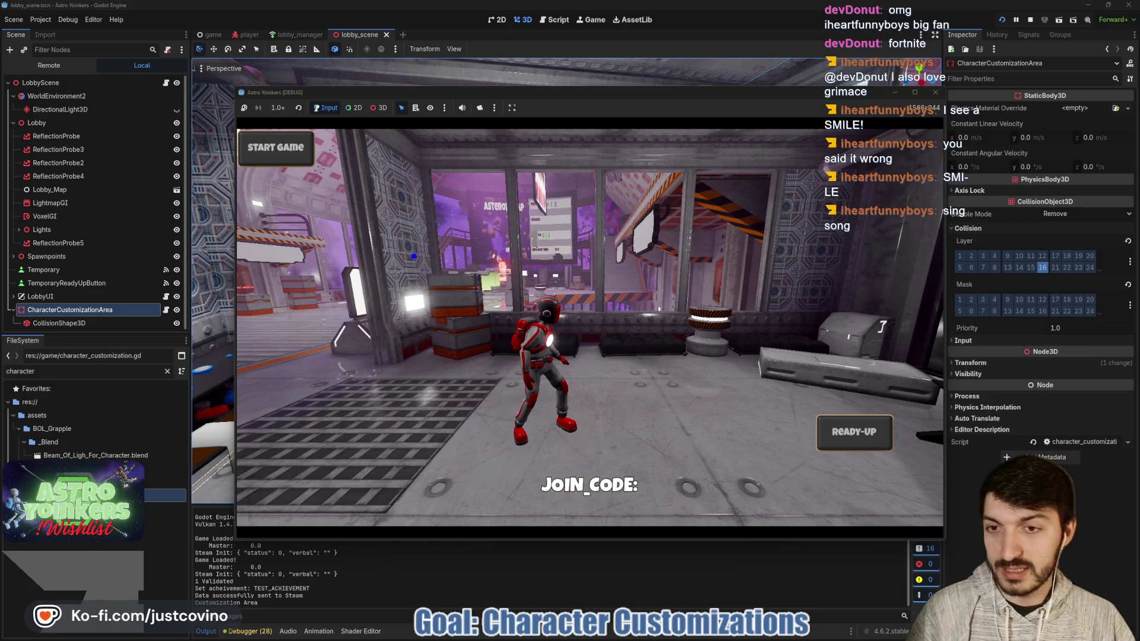
type("Smileuy")
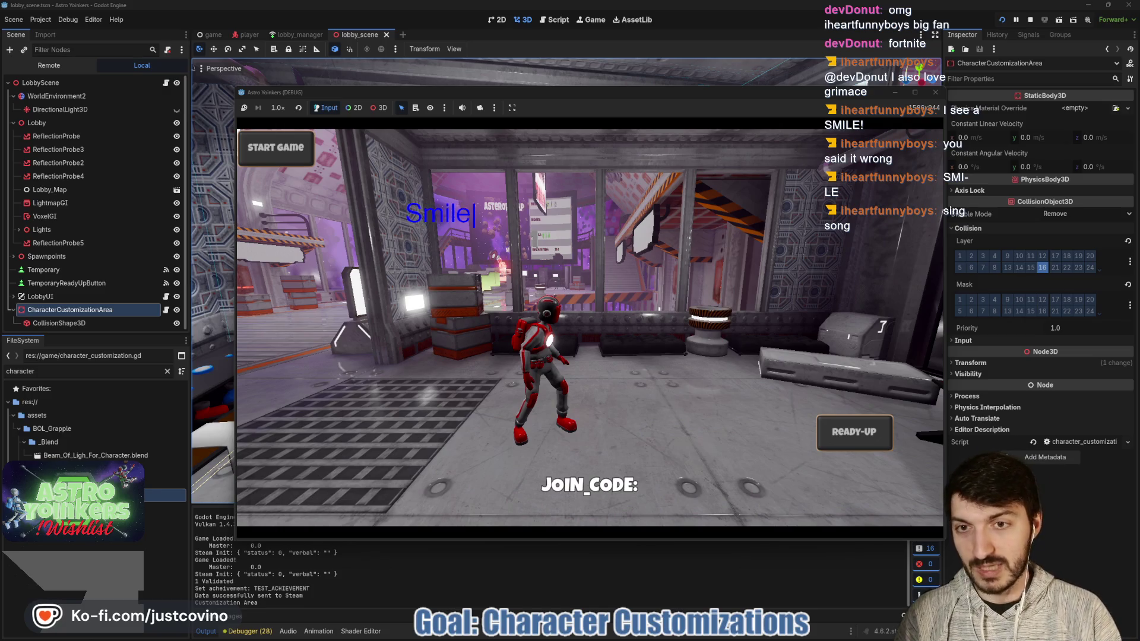
key("BackSpace")
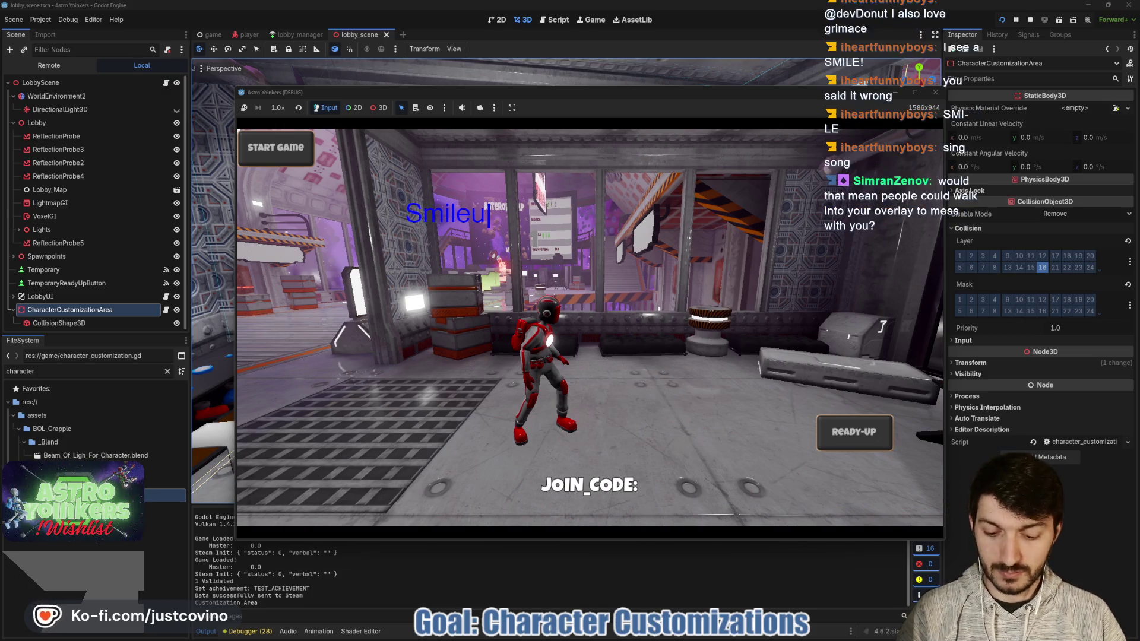
key("Return")
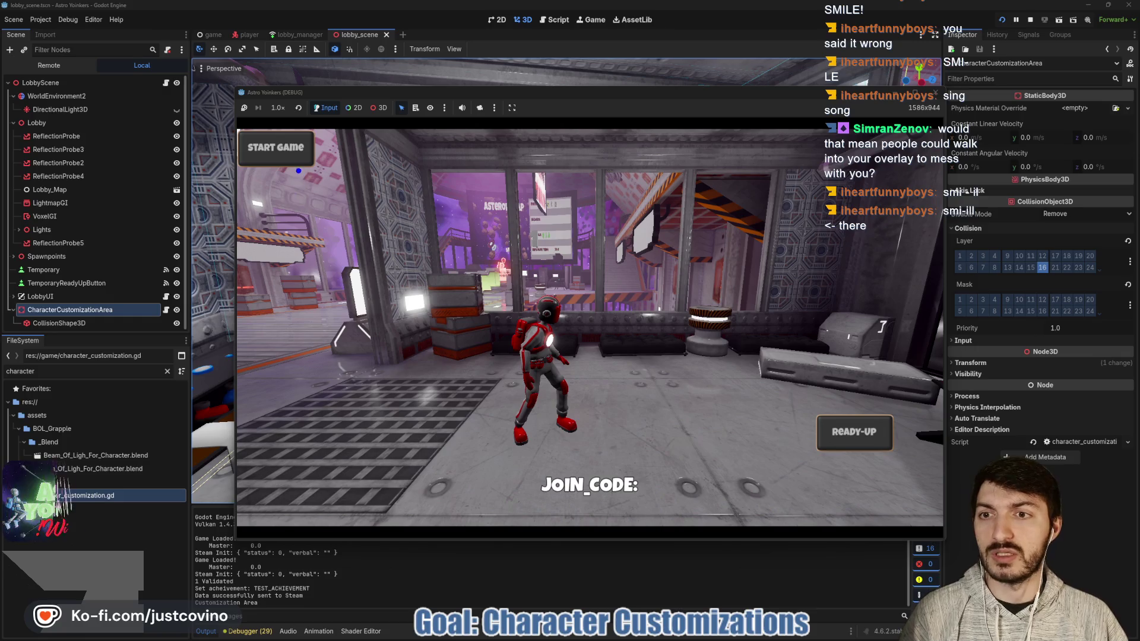
left_click(260, 150)
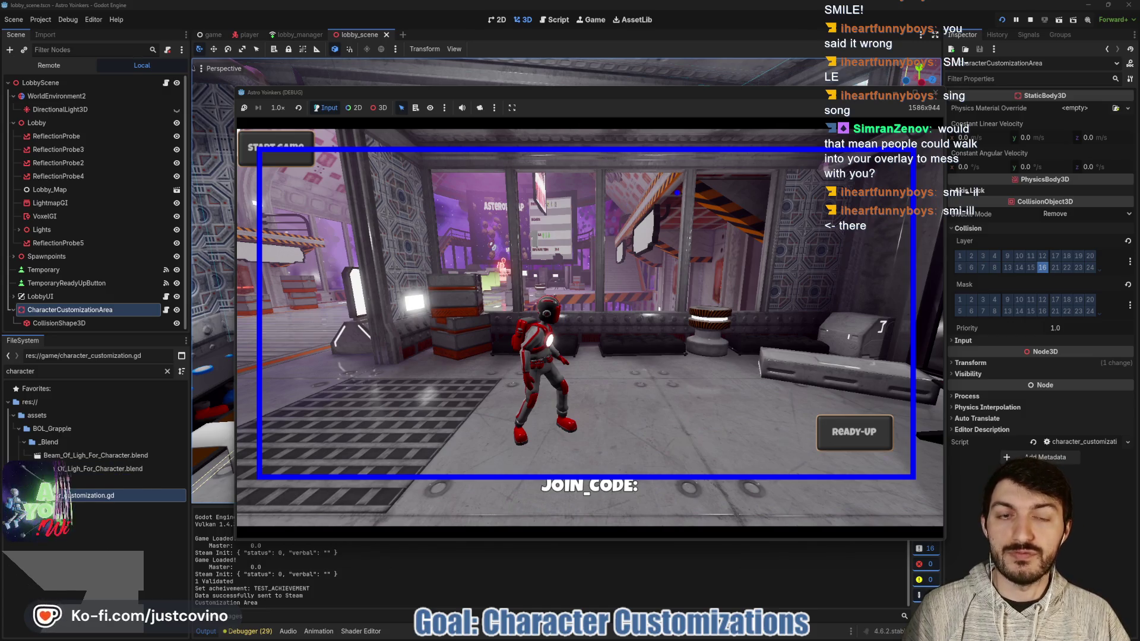
mouse_move(671, 185)
left_mouse_down()
mouse_move(605, 235)
mouse_move(680, 187)
left_mouse_up()
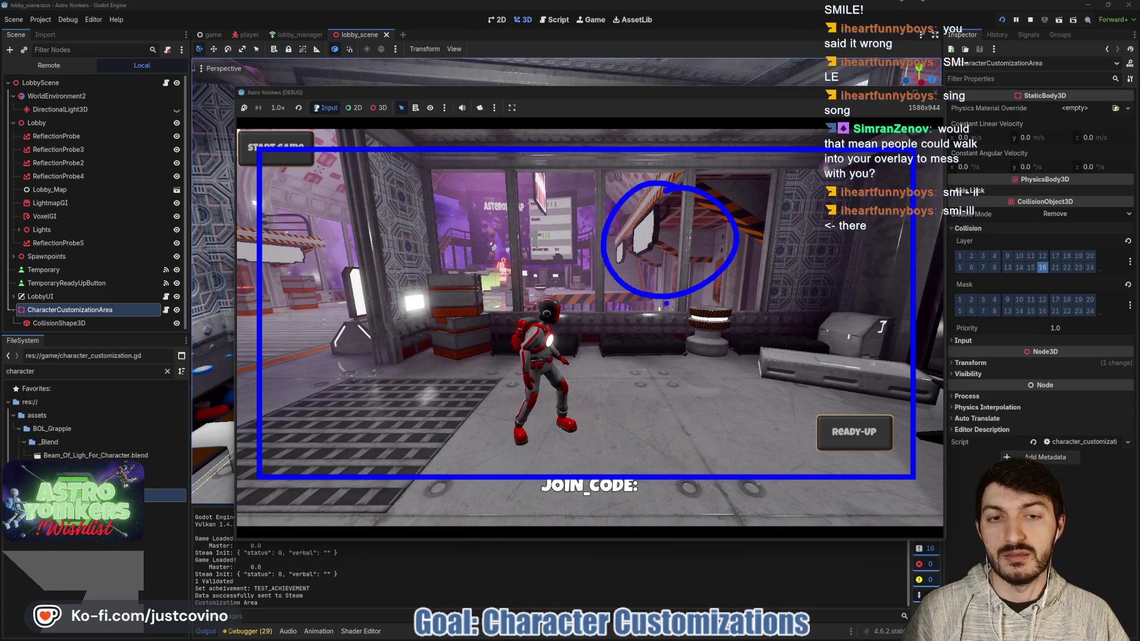
mouse_move(580, 151)
left_mouse_down()
mouse_move(578, 493)
mouse_move(581, 475)
left_mouse_up()
left_click_drag(659, 297, 695, 463)
left_click_drag(620, 365, 721, 357)
left_click_drag(644, 416, 627, 446)
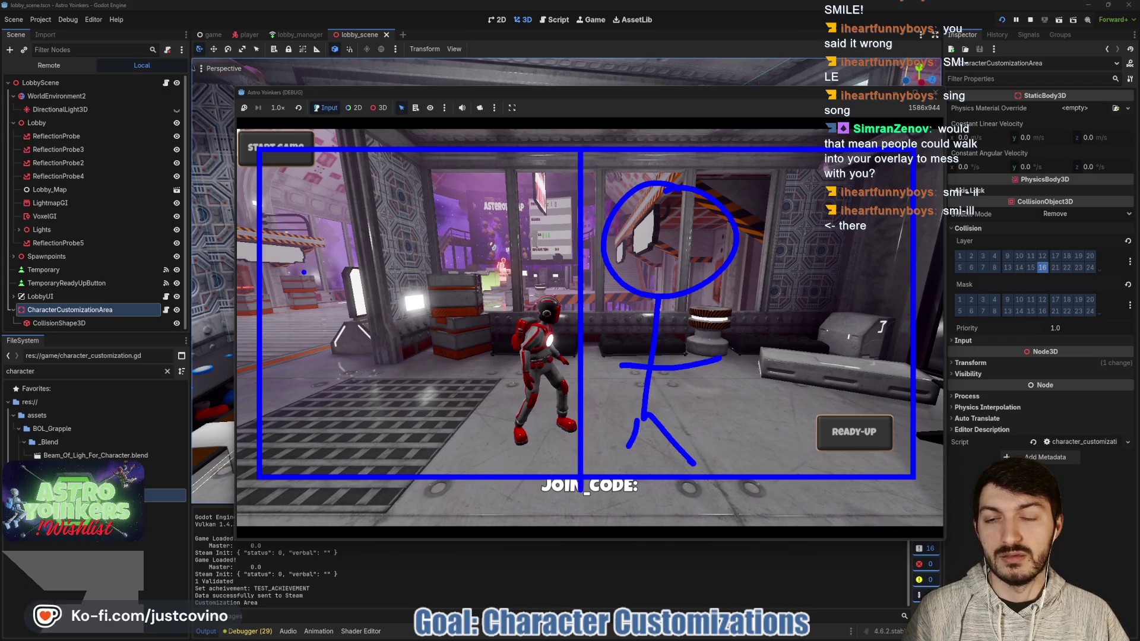
left_click_drag(277, 160, 345, 197)
left_click_drag(391, 154, 465, 201)
left_click_drag(515, 170, 568, 205)
left_click_drag(283, 224, 353, 275)
left_click_drag(426, 242, 481, 271)
left_click_drag(545, 237, 570, 271)
left_click_drag(295, 304, 356, 348)
mouse_move(439, 311)
left_mouse_down()
mouse_move(501, 348)
mouse_move(555, 350)
left_mouse_up()
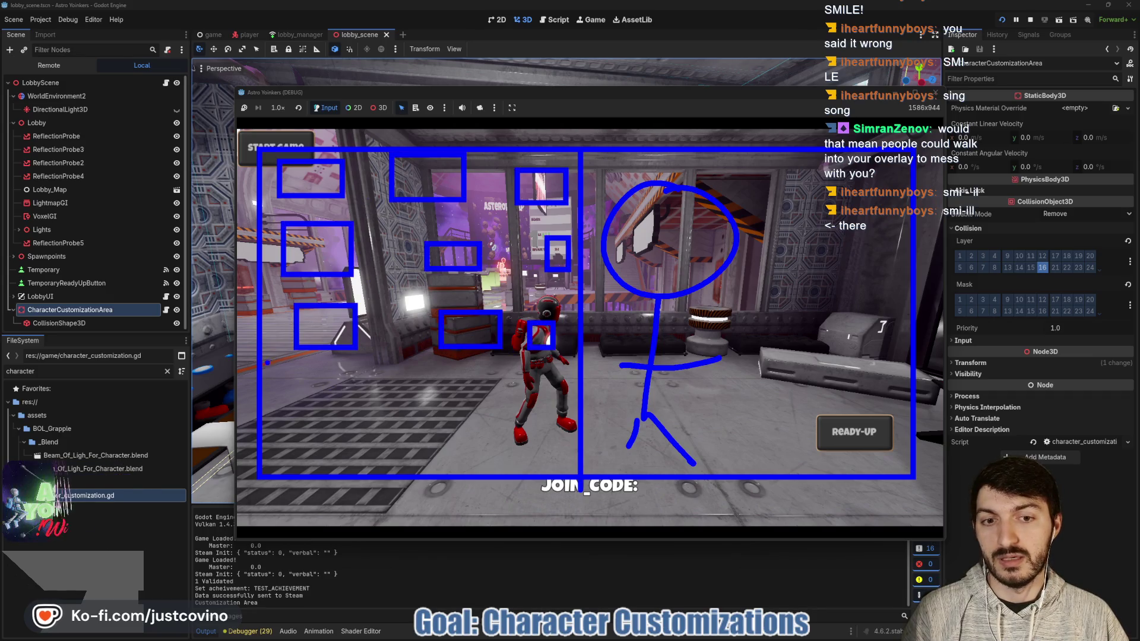
left_click_drag(266, 366, 316, 404)
left_click_drag(413, 379, 490, 417)
mouse_move(813, 457)
left_mouse_down()
mouse_move(887, 442)
mouse_move(785, 430)
left_mouse_up()
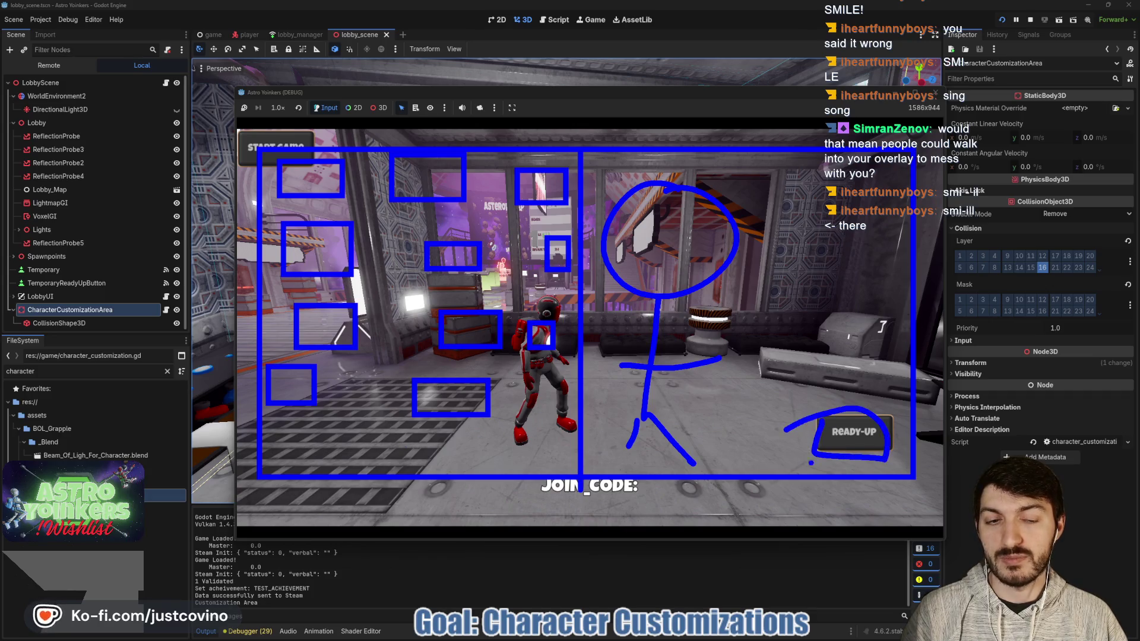
key("Escape")
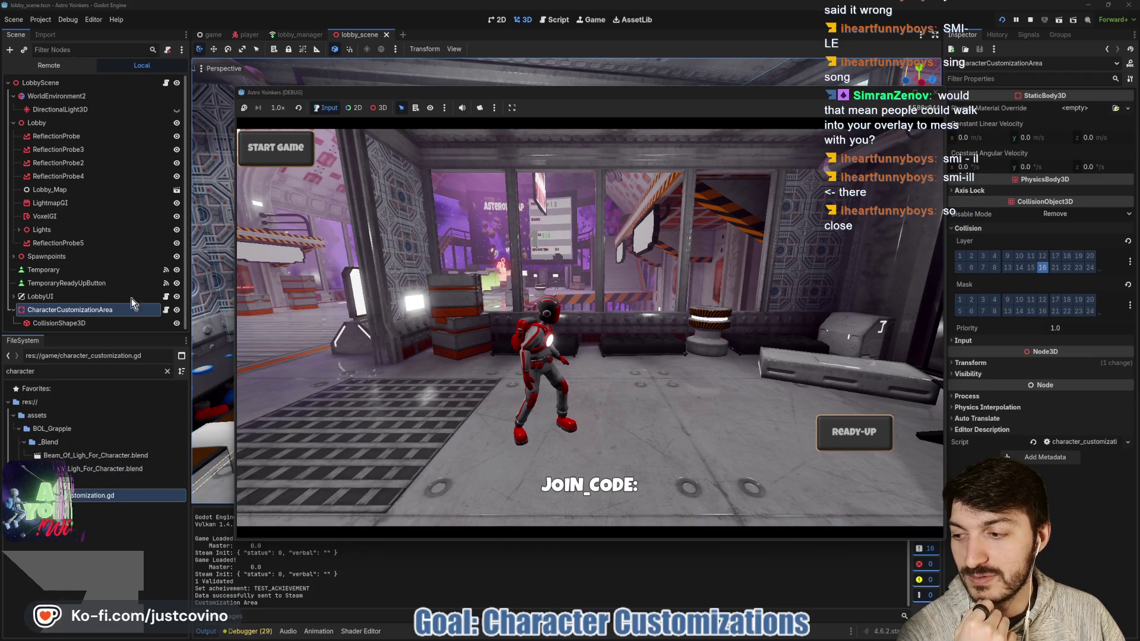
left_click(1030, 20)
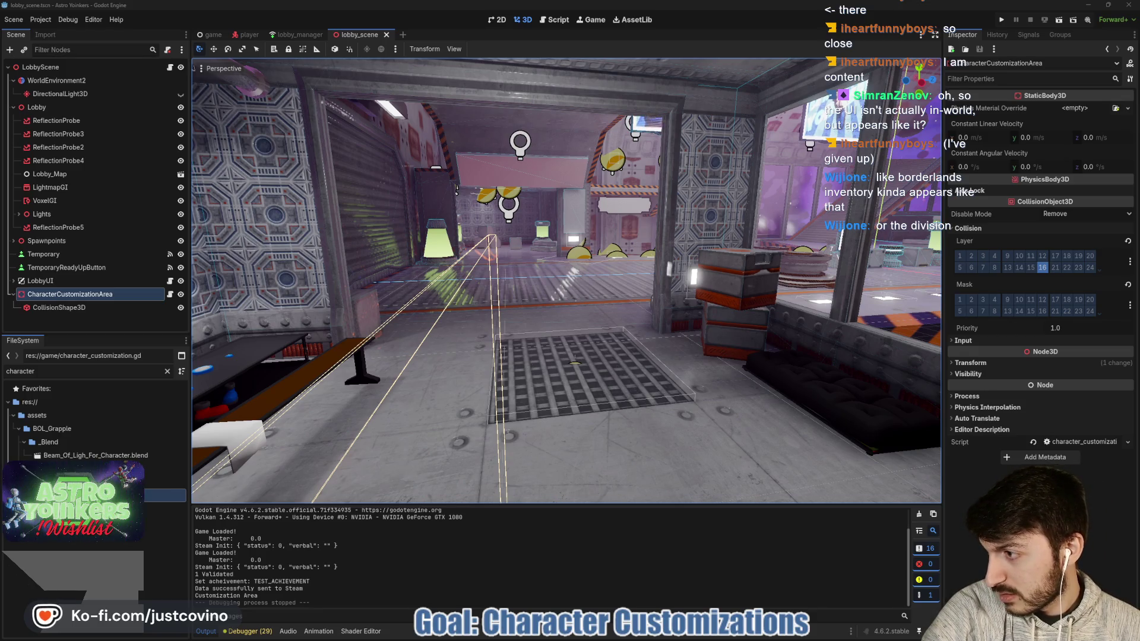
Step: Switch to the Chrome window showing Minecraft inventory-mod image results
key("alt+Tab")
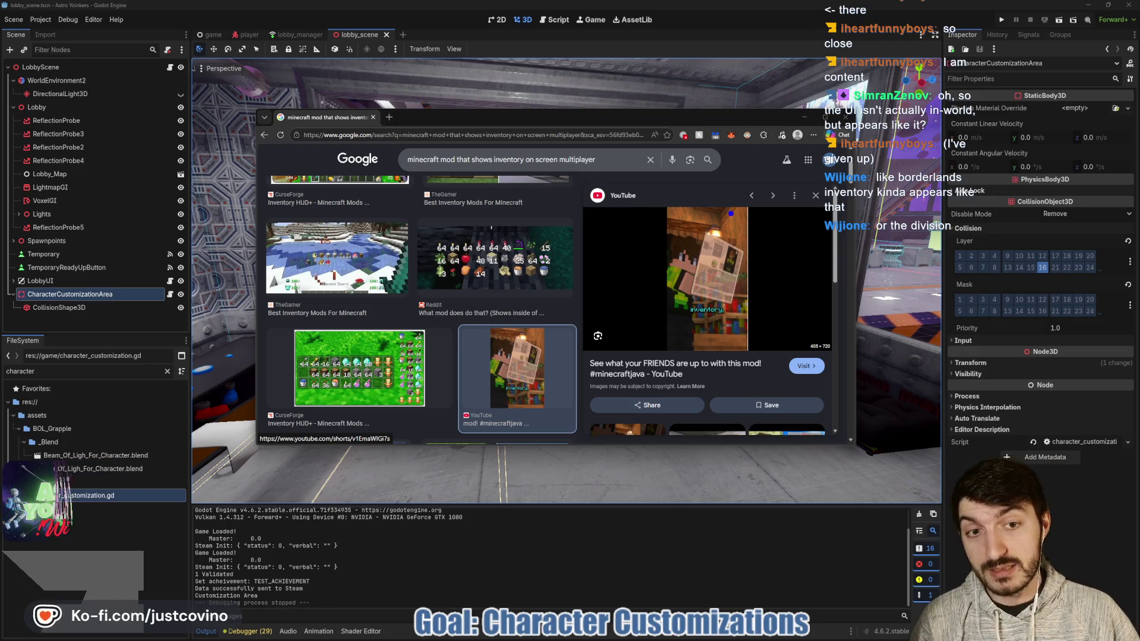
mouse_move(736, 218)
left_mouse_down()
mouse_move(650, 335)
mouse_move(671, 228)
left_mouse_up()
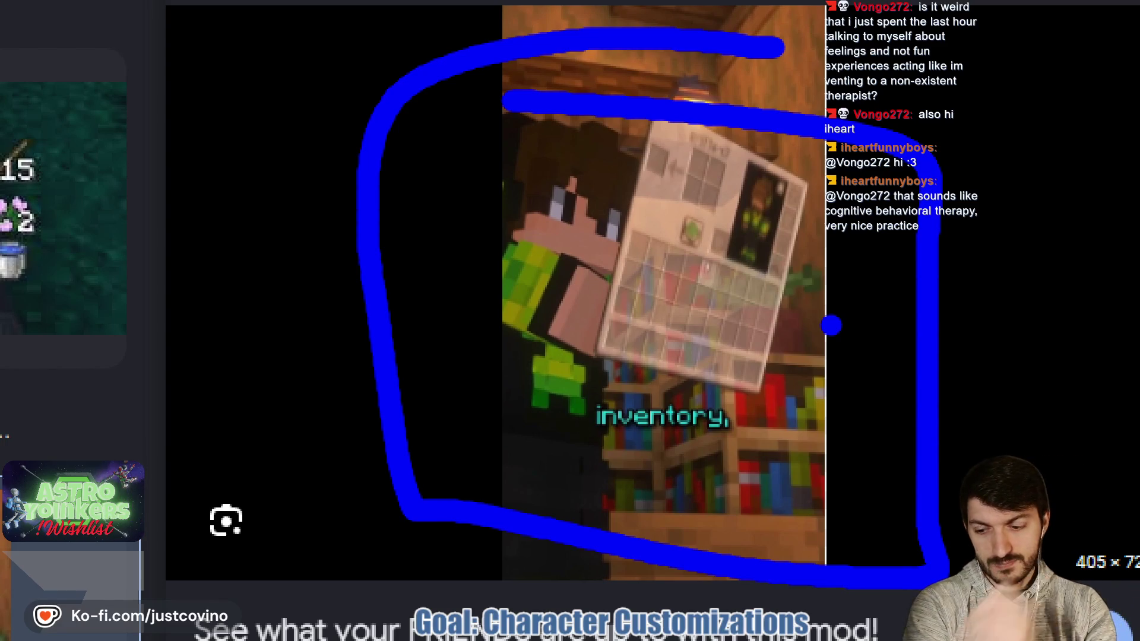
key("Escape")
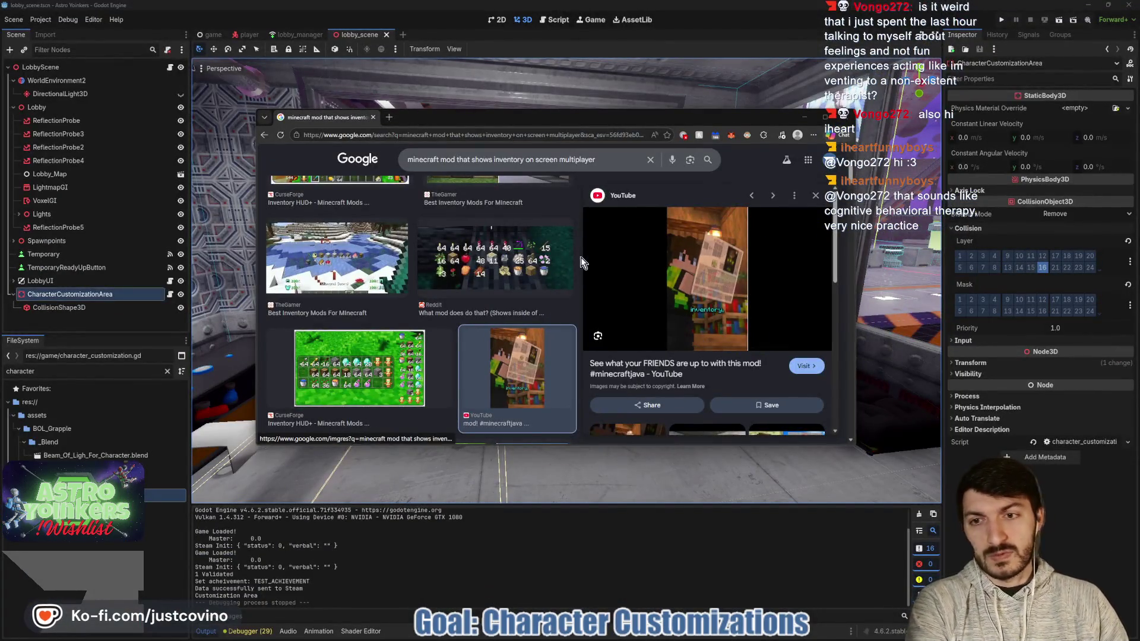
Step: Preview the Inventory Tabs Modrinth image result, then minimize Chrome to return to Godot
scroll(495, 292, "down", 10)
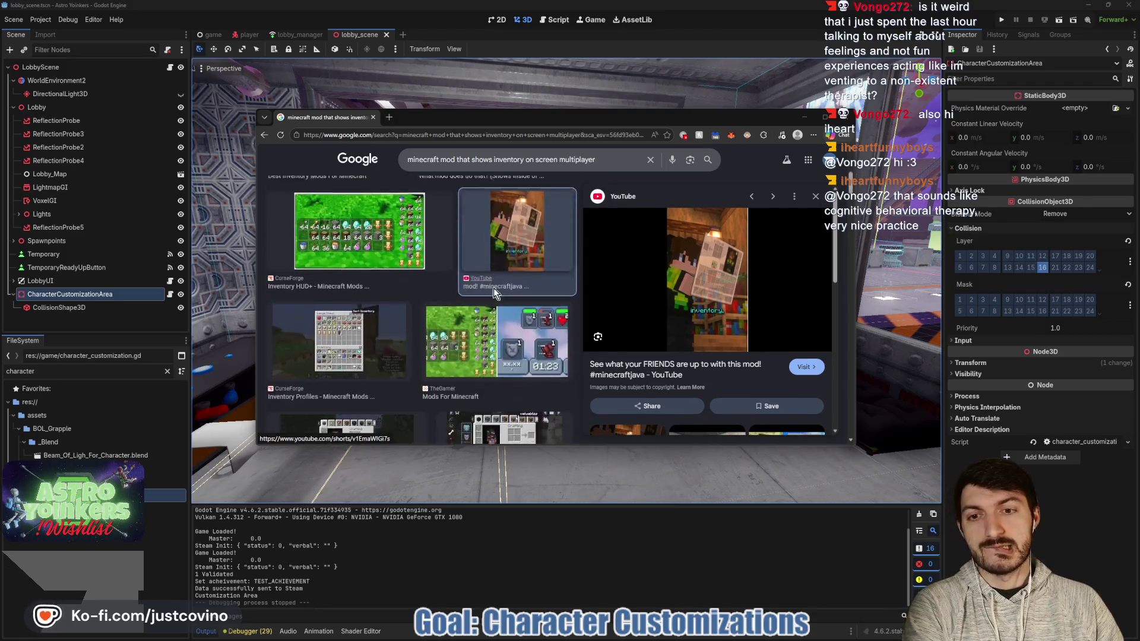
scroll(494, 291, "up", 5)
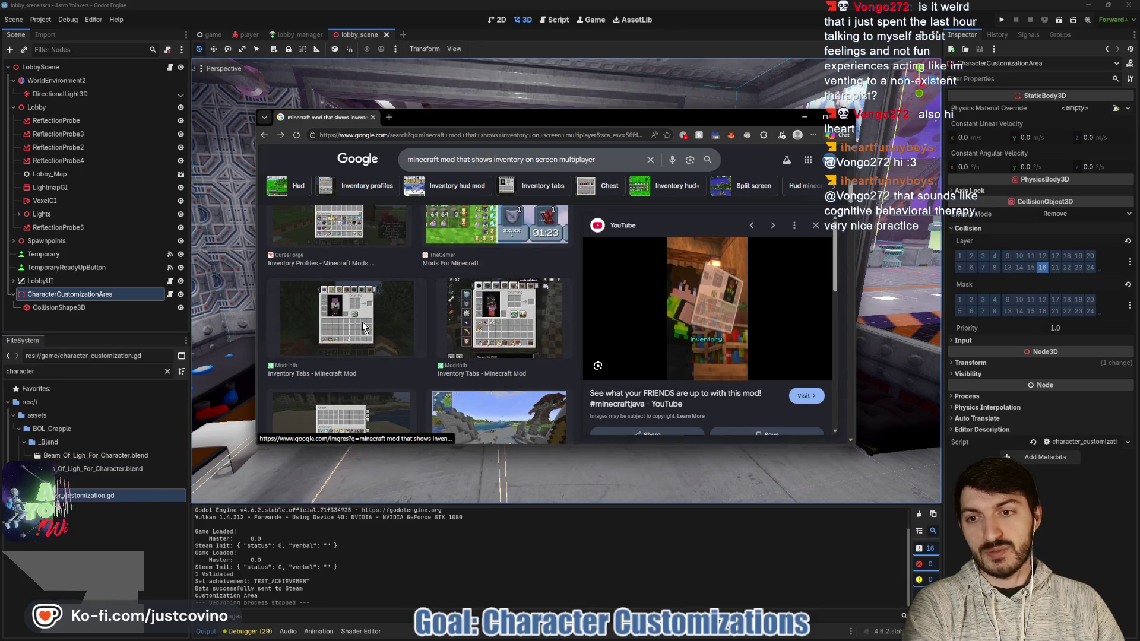
left_click(361, 326)
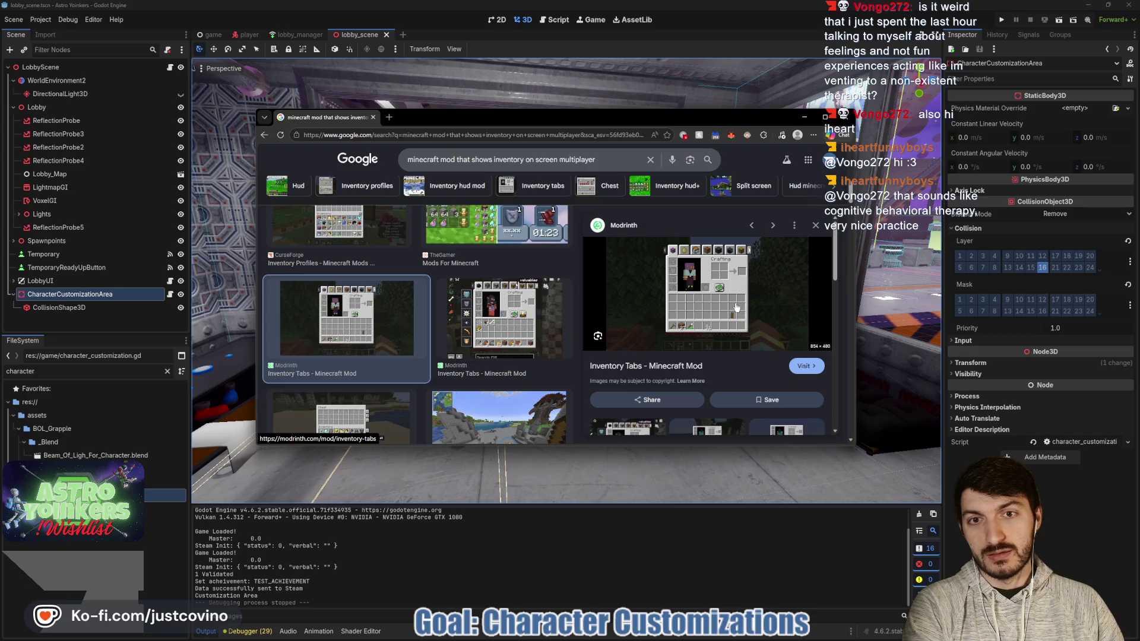
scroll(453, 322, "up", 1)
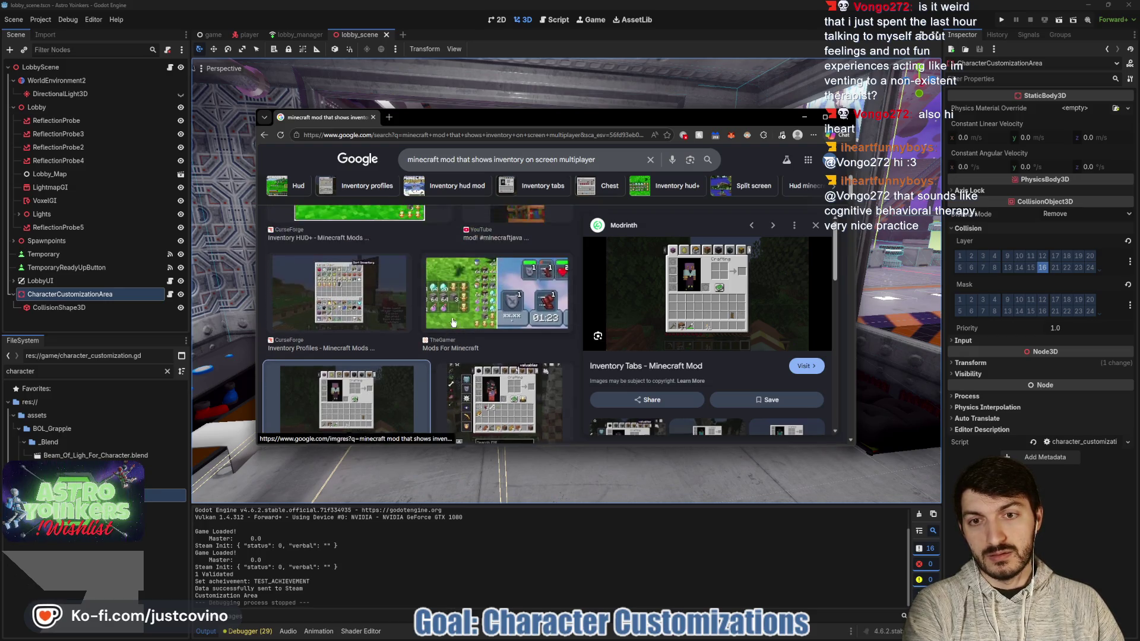
scroll(453, 322, "up", 1)
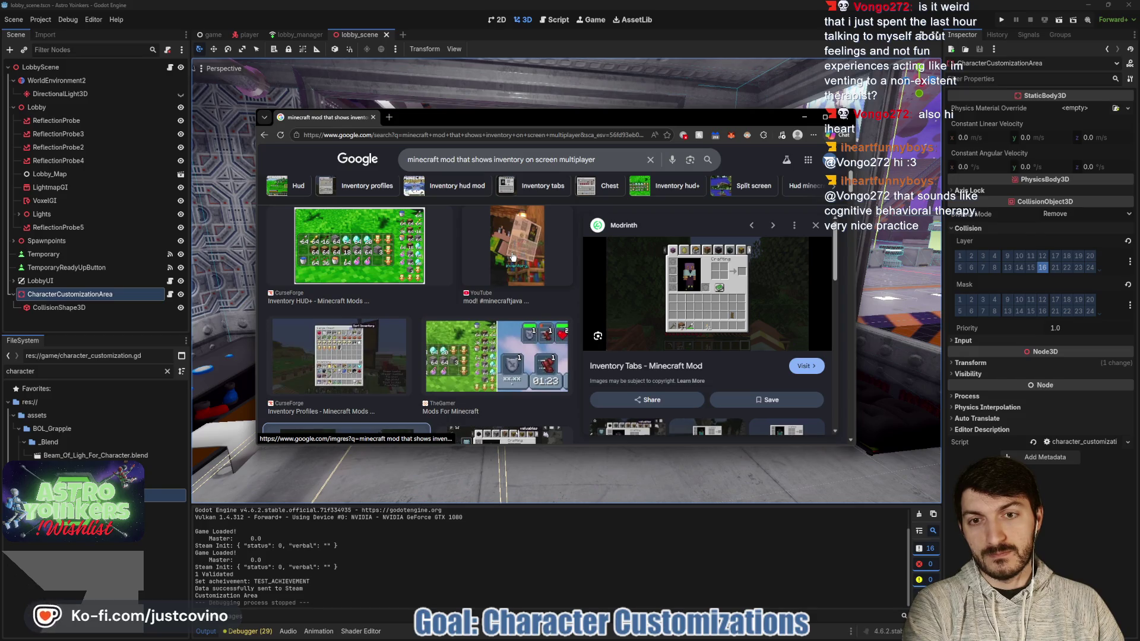
left_click(269, 94)
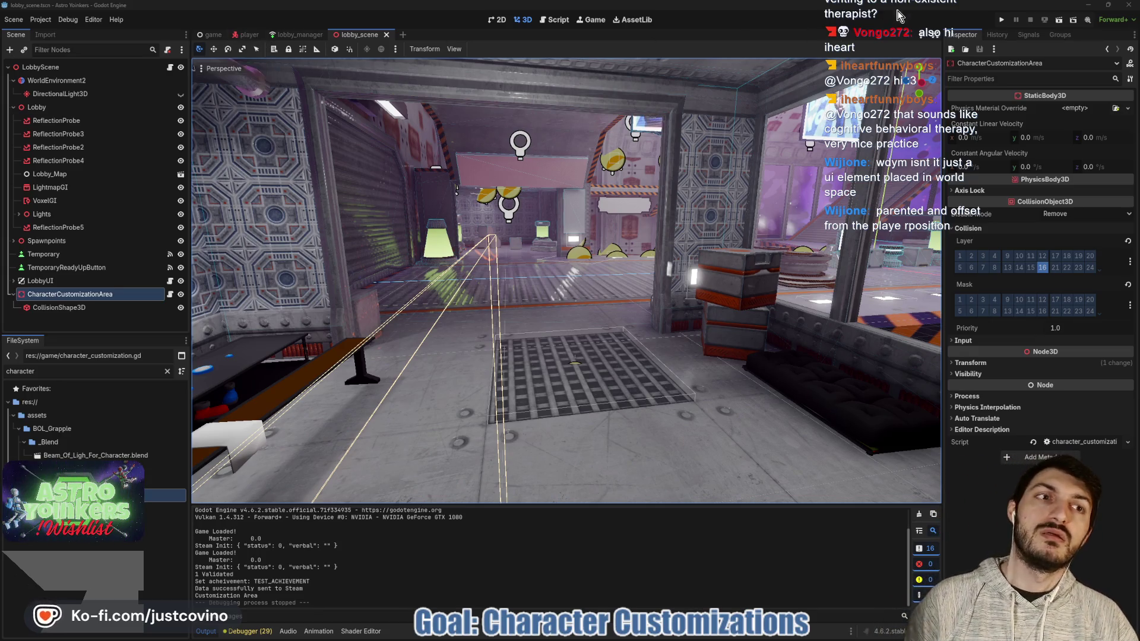
Step: Run the project, close the duplicate debug window, and host a lobby choosing its type
left_click(1007, 19)
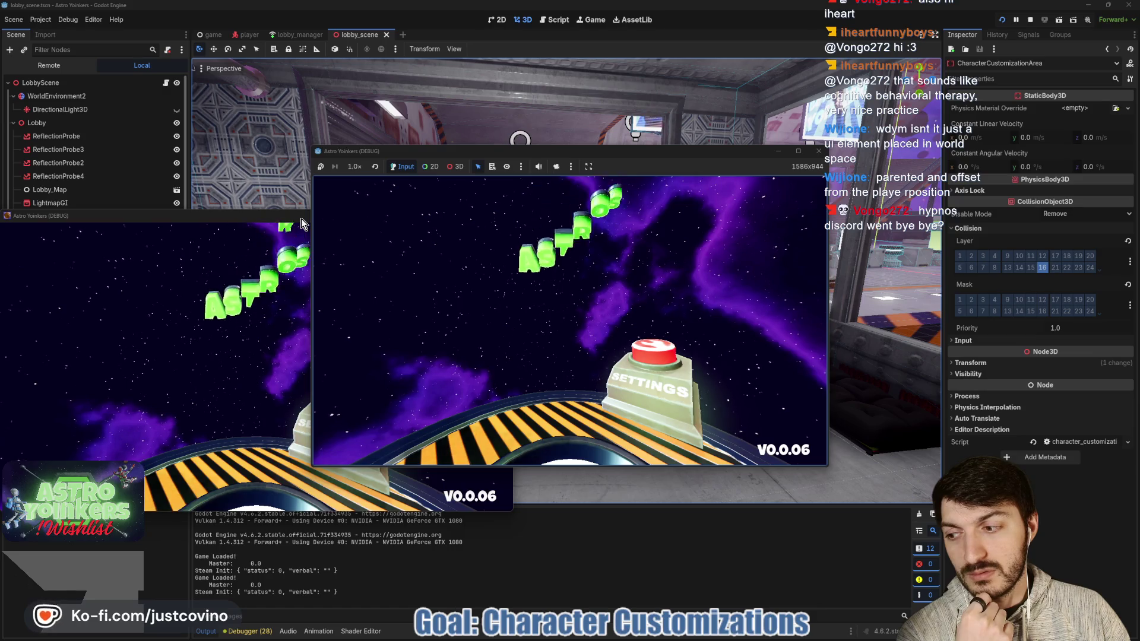
left_click(503, 216)
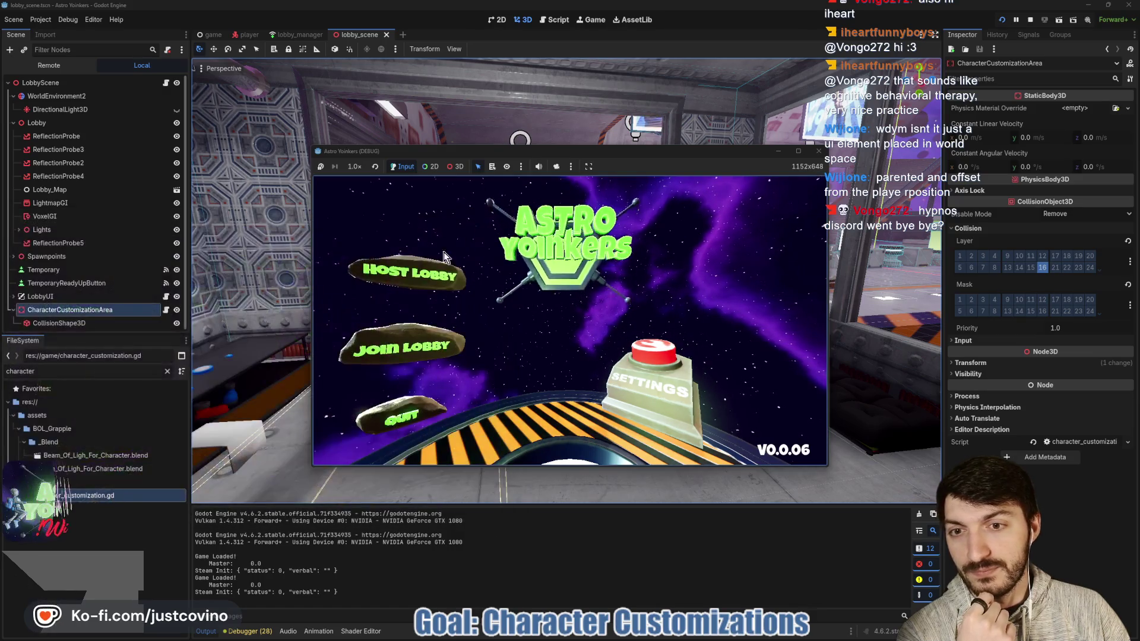
left_click(427, 273)
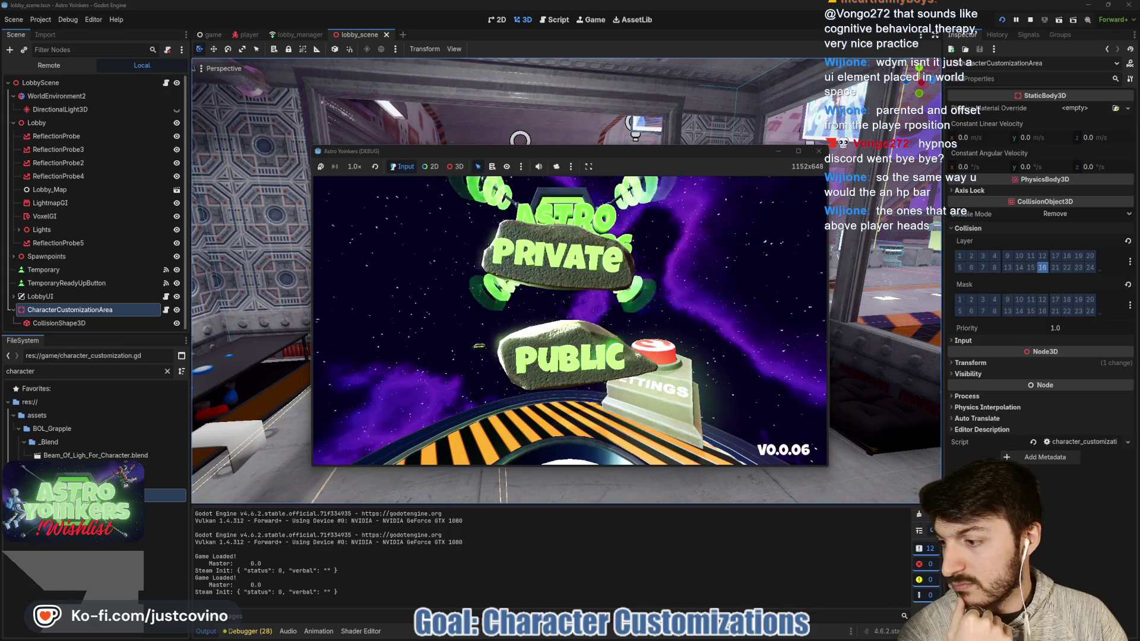
left_click(551, 255)
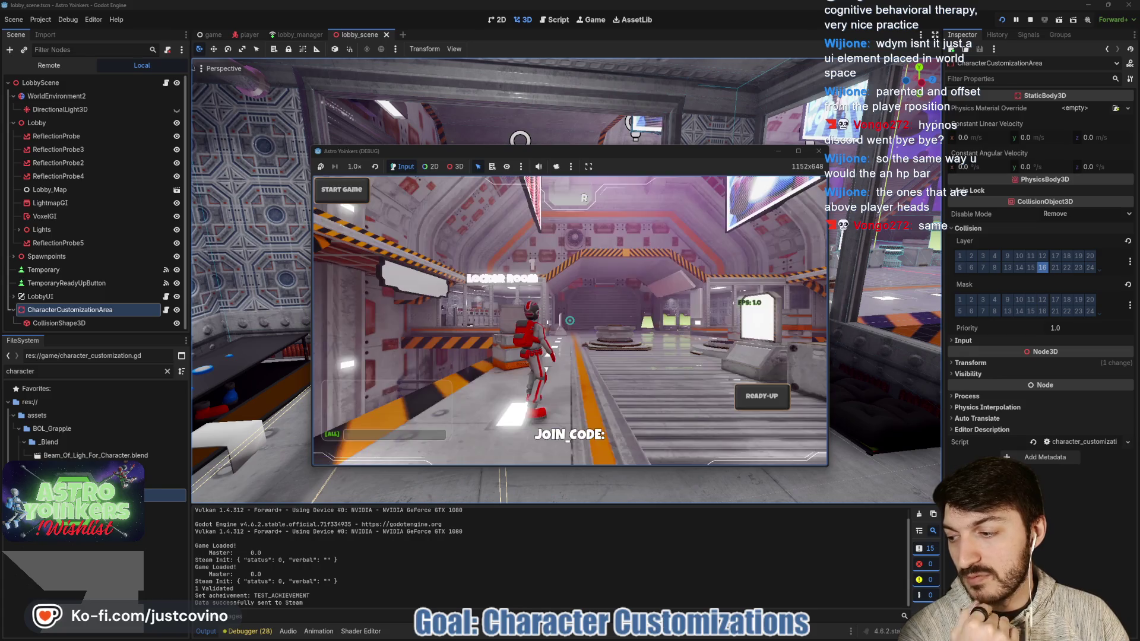
Step: Walk the character through the lobby and corridor into the locker room's customization trigger
key("w")
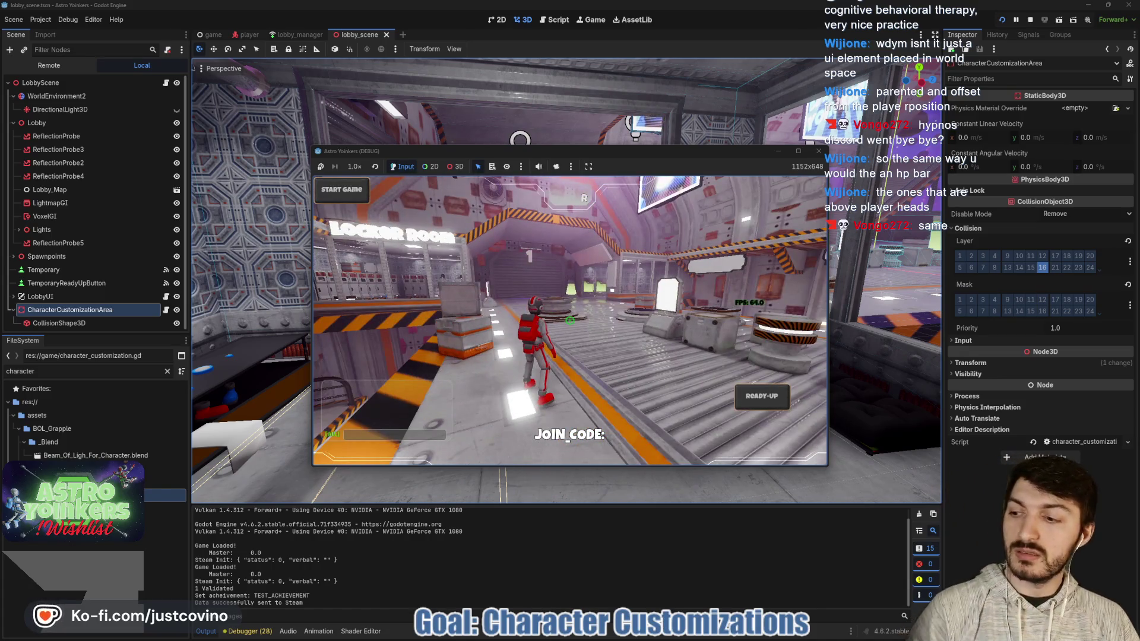
key("w")
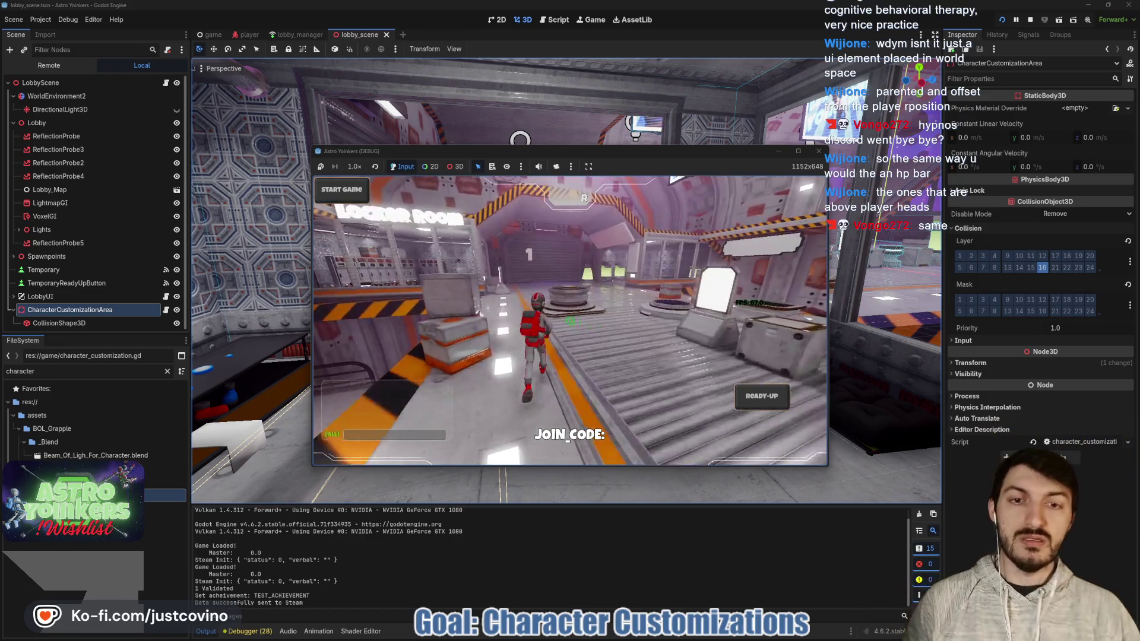
key("w")
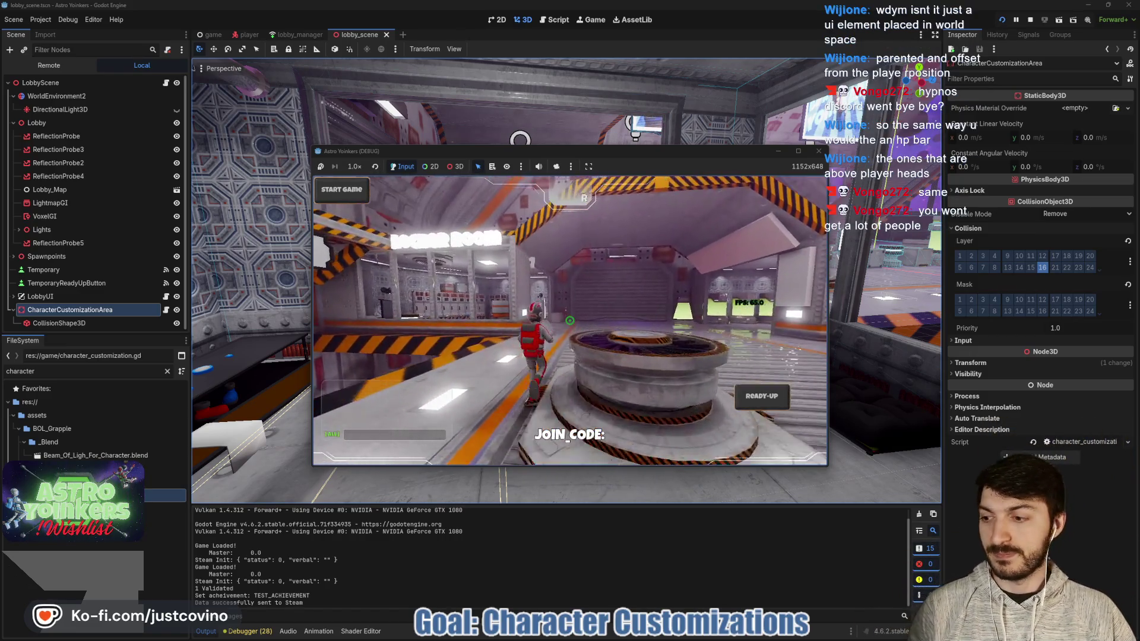
key("w")
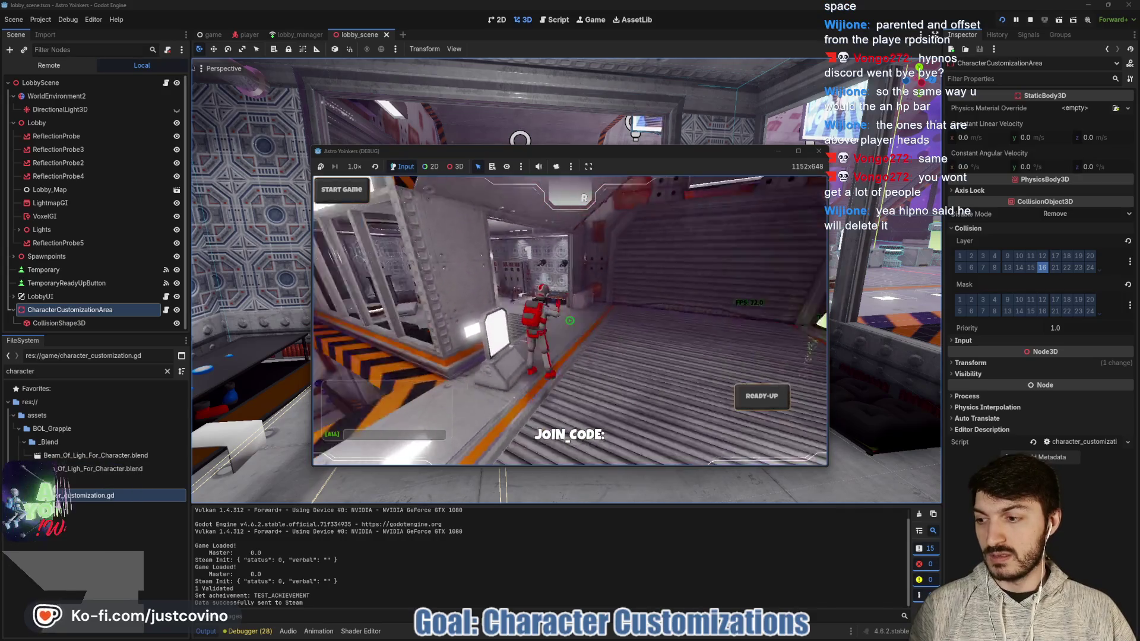
key("w")
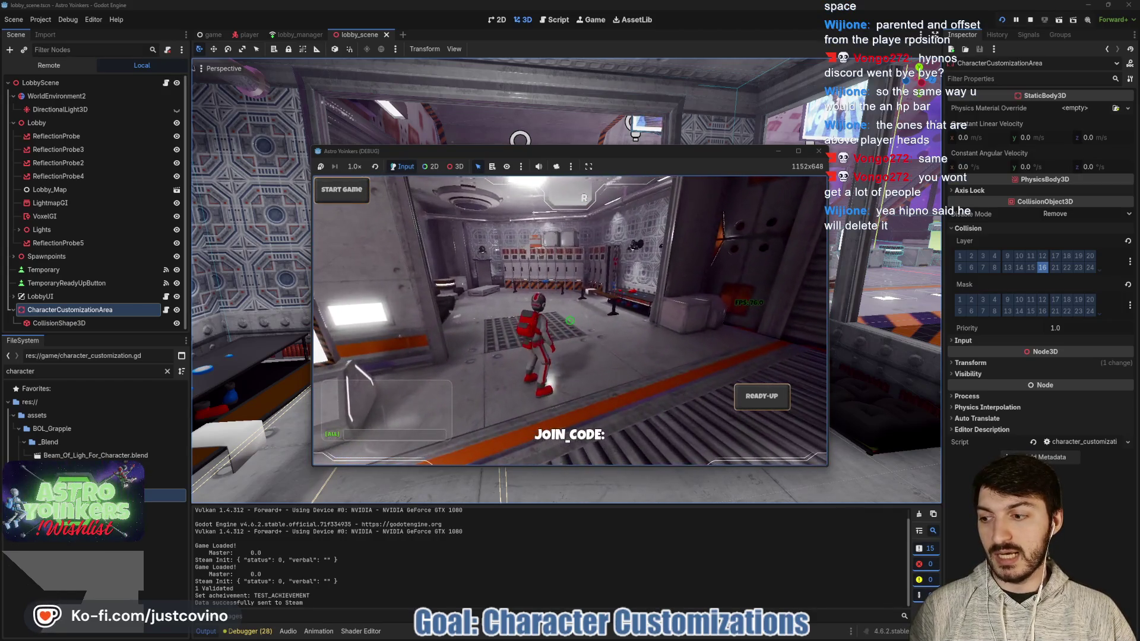
key("w")
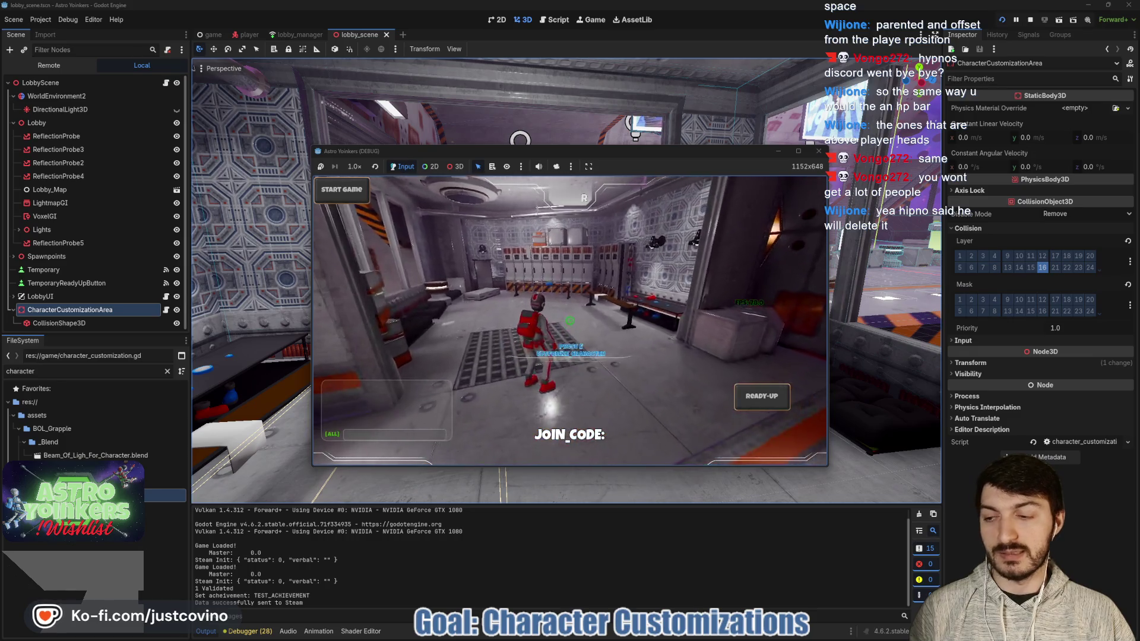
key("w")
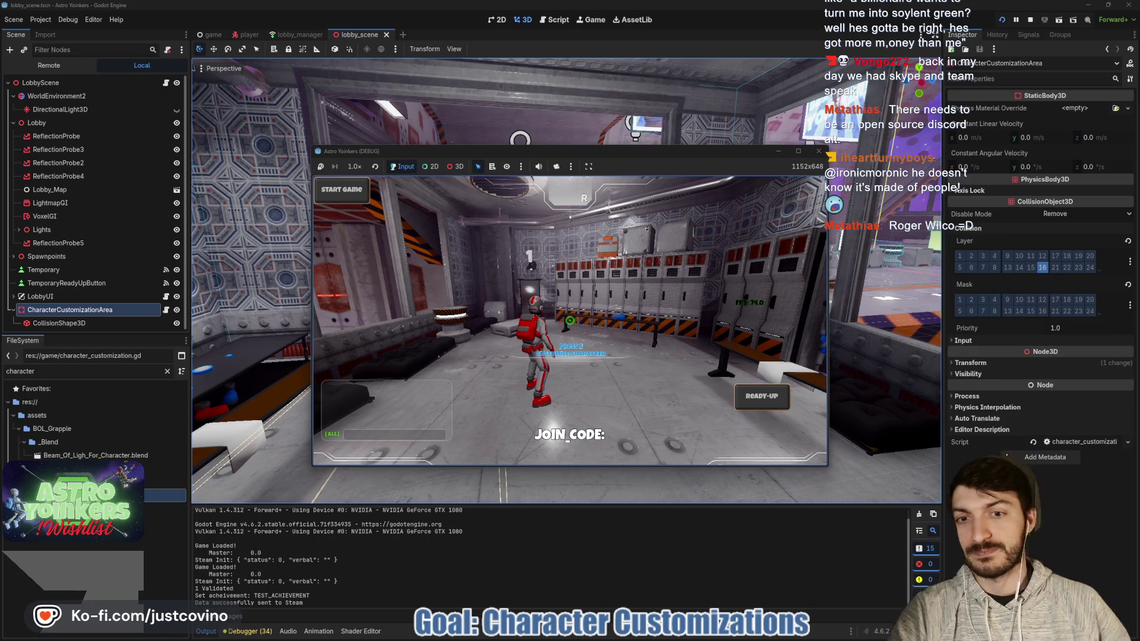
Step: Turn the character around and walk it further toward the locker room lockers
key("w")
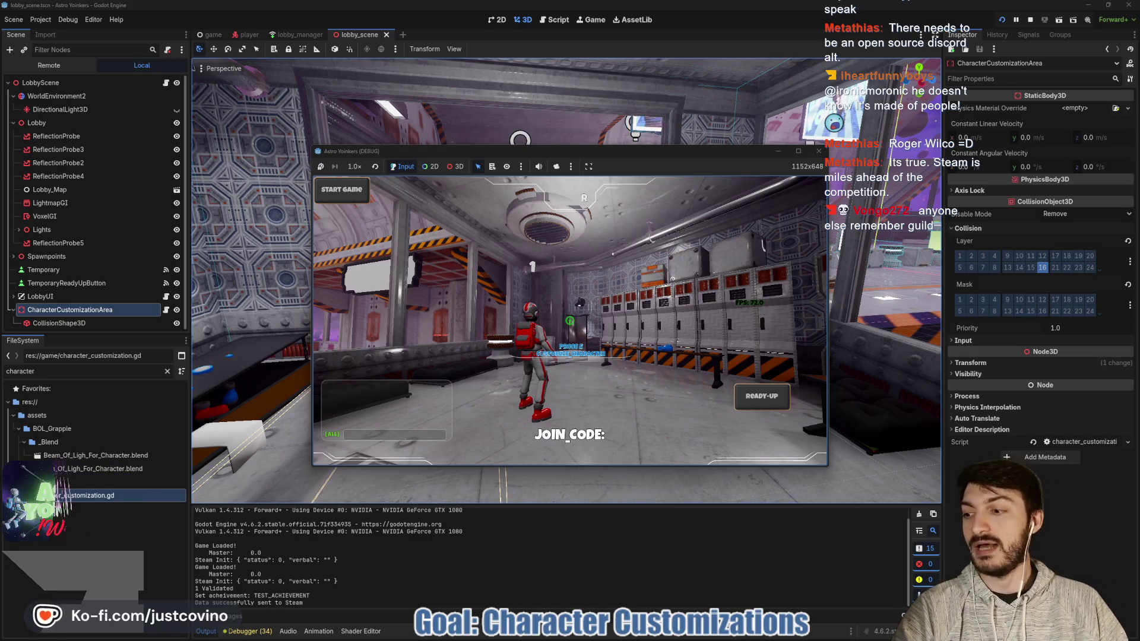
key("w")
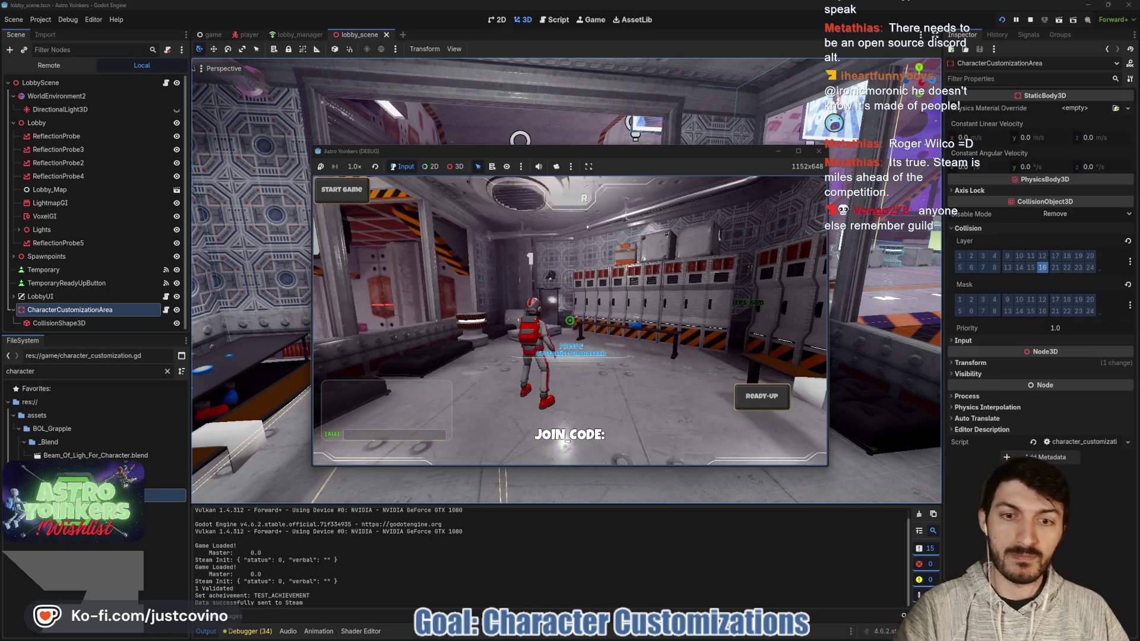
key("w")
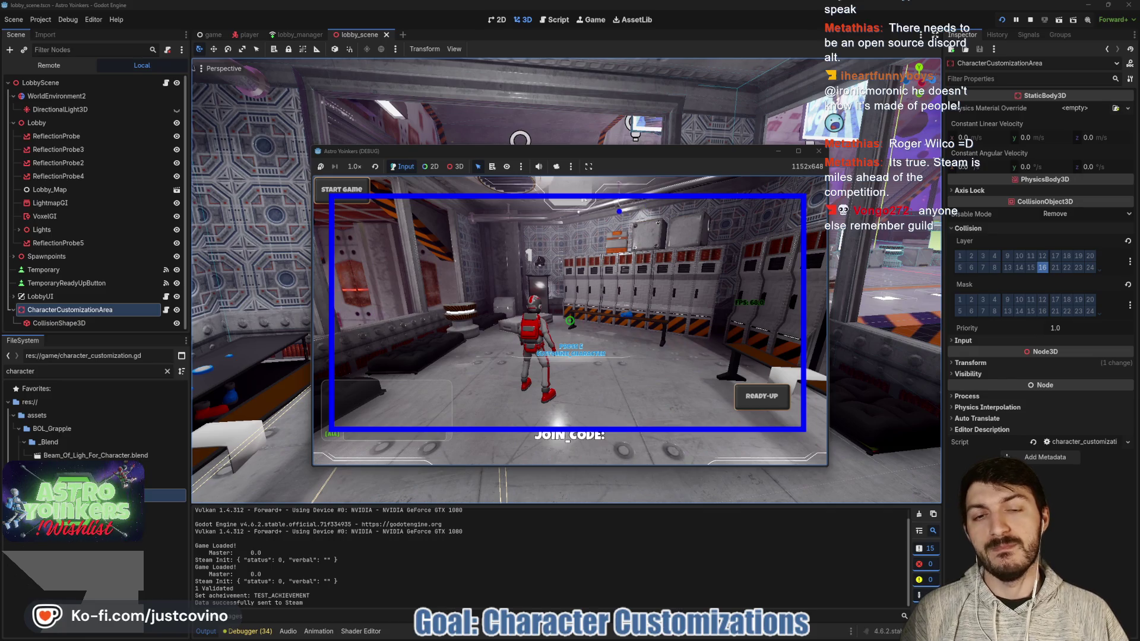
Step: Sketch a smaller box on the right inside the large one and label it 'Subviewport'
left_click_drag(619, 211, 779, 417)
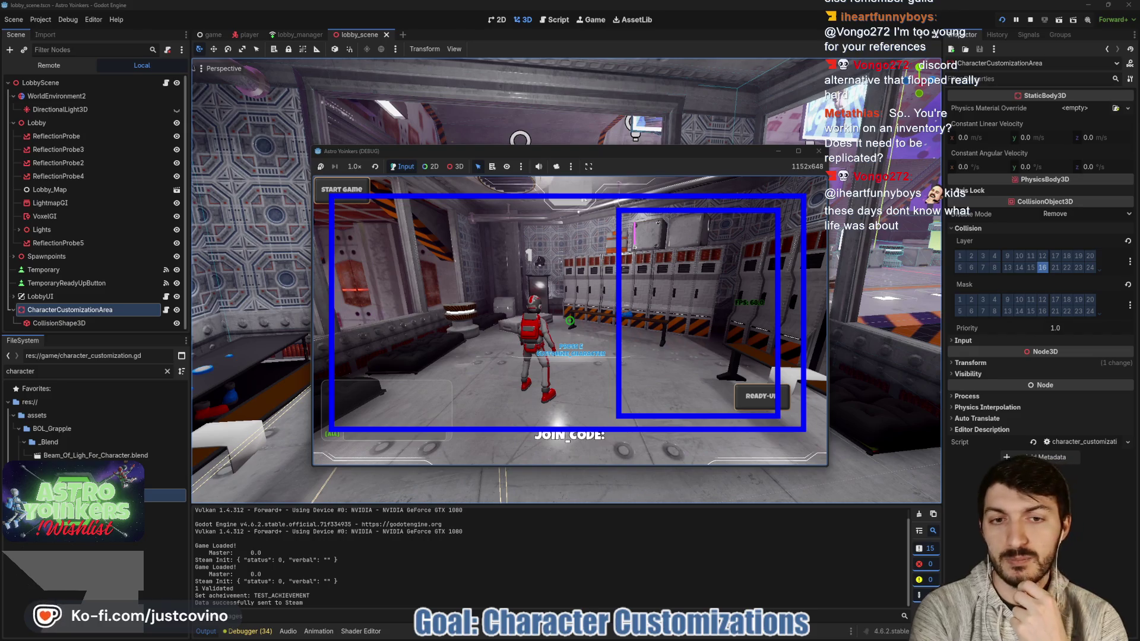
type("Subviewport")
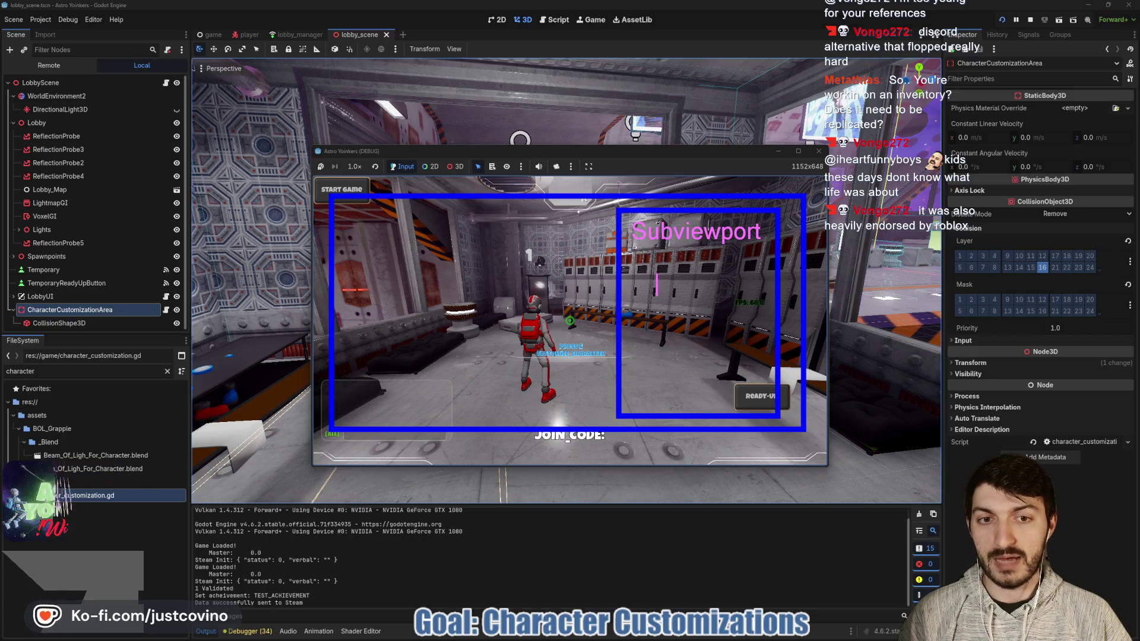
Step: Label the right box 'Player model - current'
type("Ava")
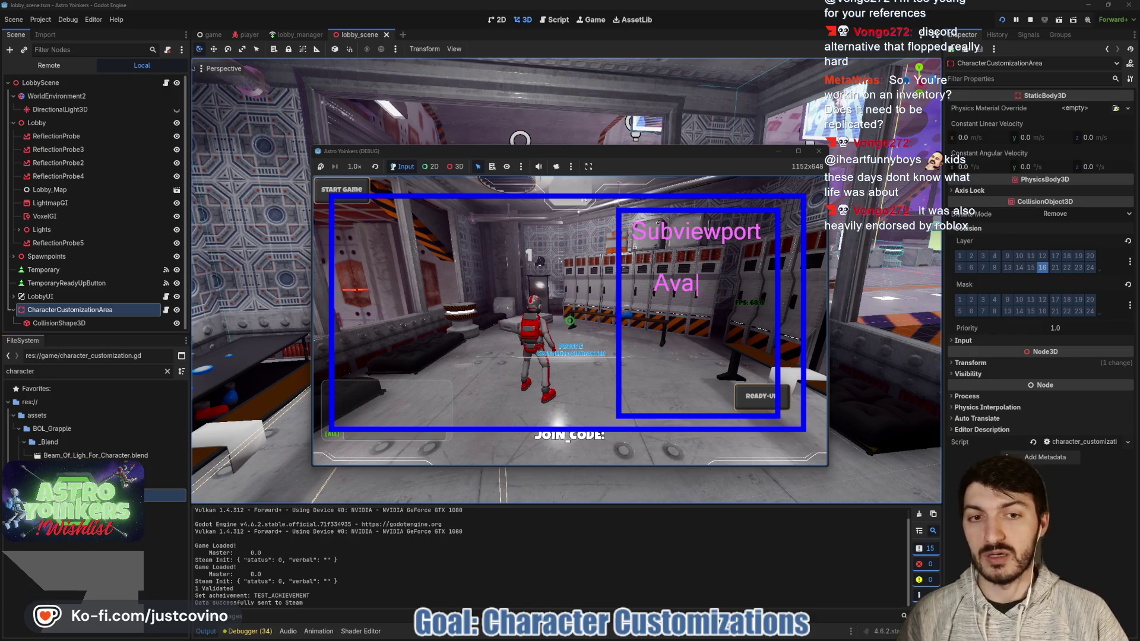
type("tr Model")
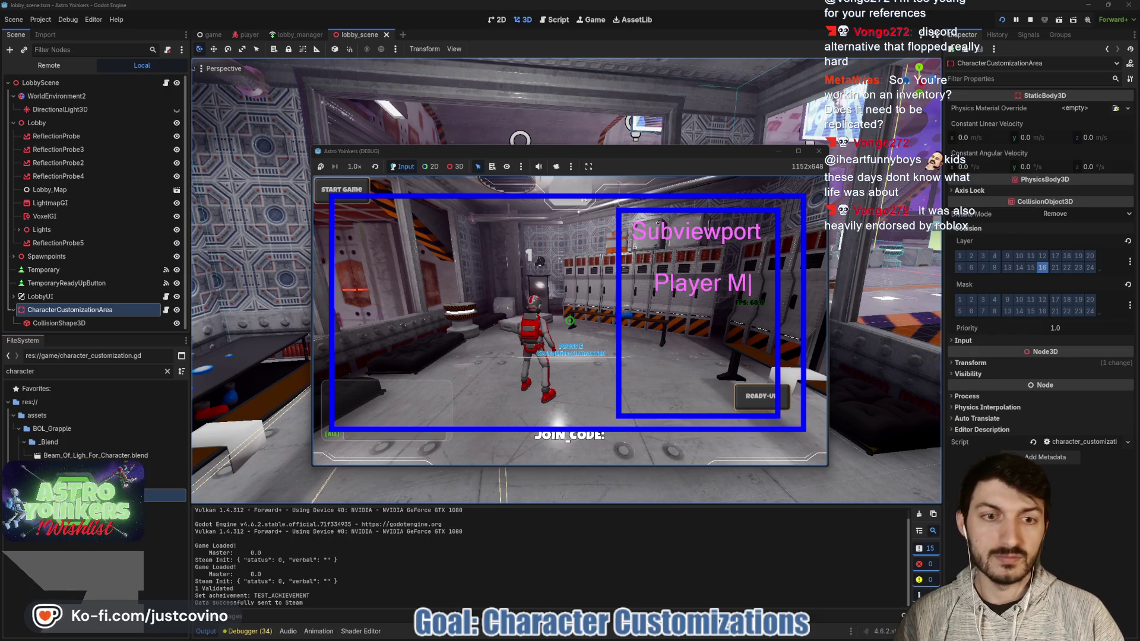
key("BackSpace")
key("BackSpace")
key("BackSpace")
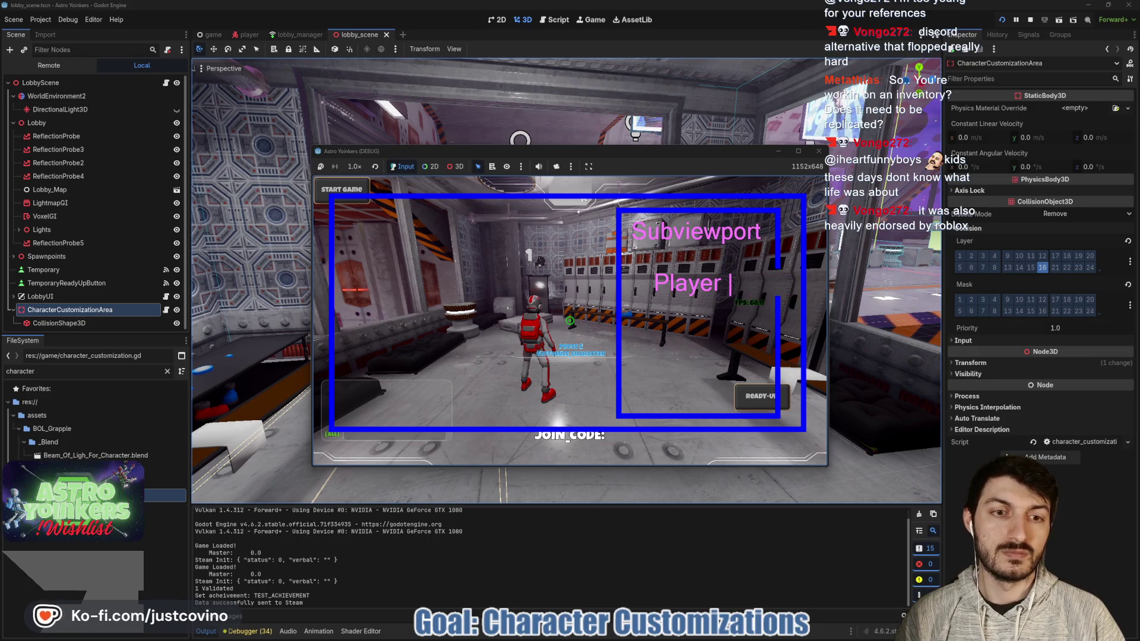
type("model ")
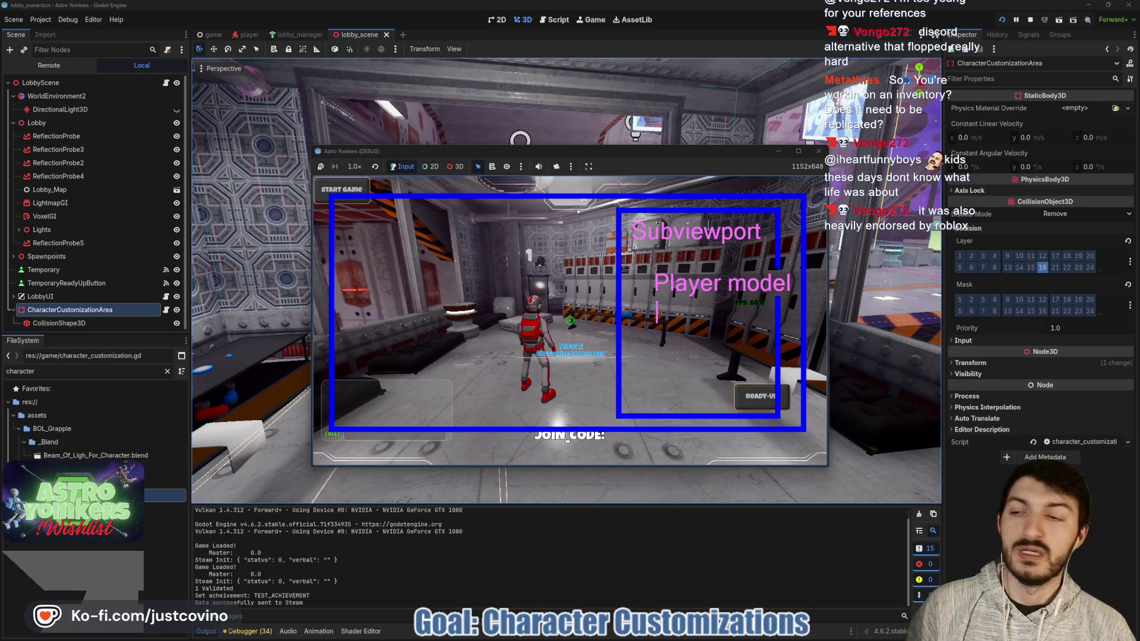
type("- current")
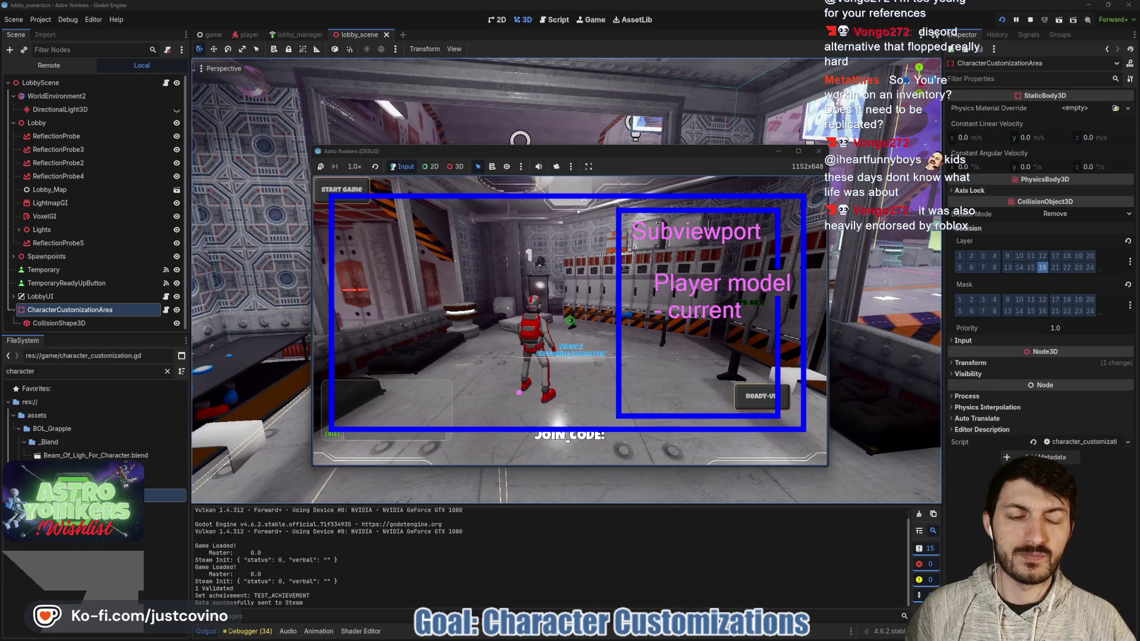
Step: Write a 'Grid Container' list of Head, Chest and Energy Beam Colors on the left, then clear the sketch
left_click(357, 234)
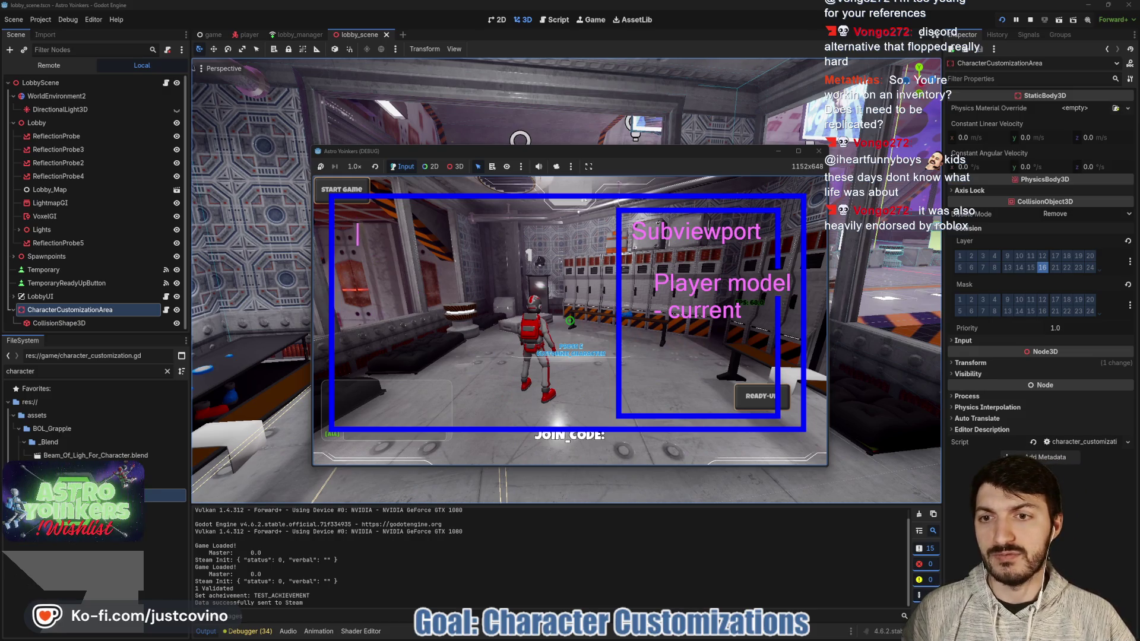
type("Grid COn")
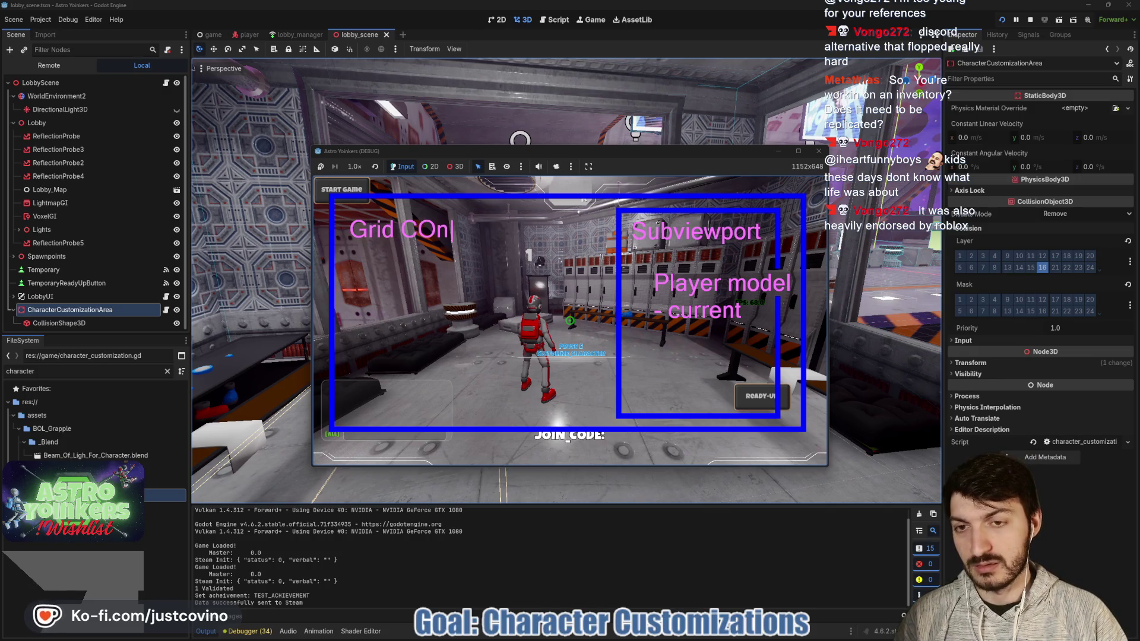
type("ta")
type("ontainer")
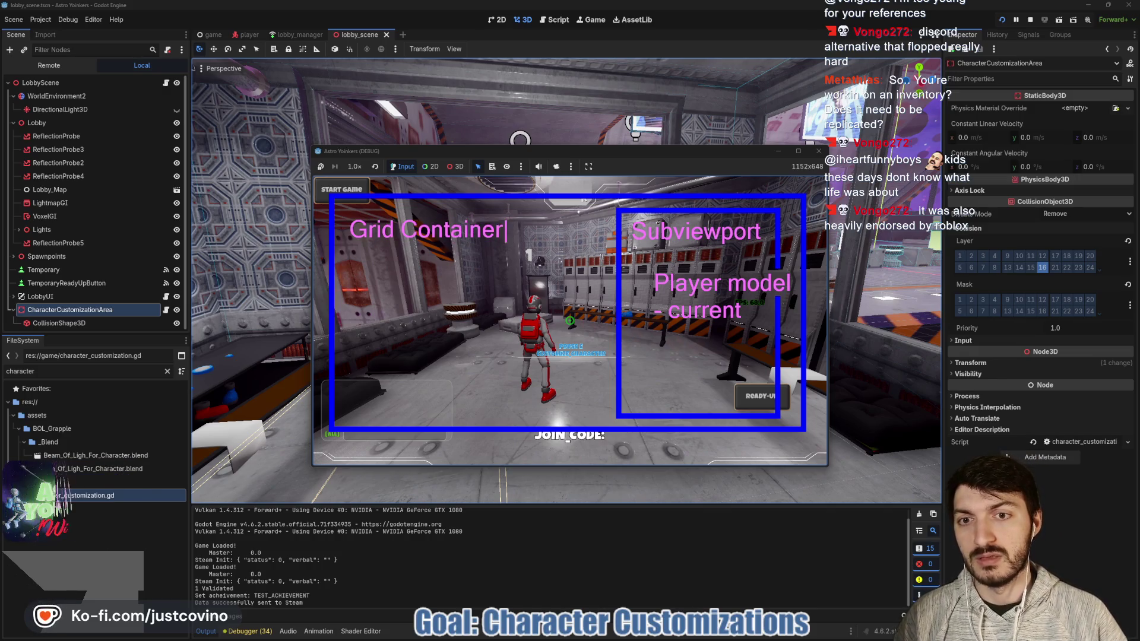
key("Return")
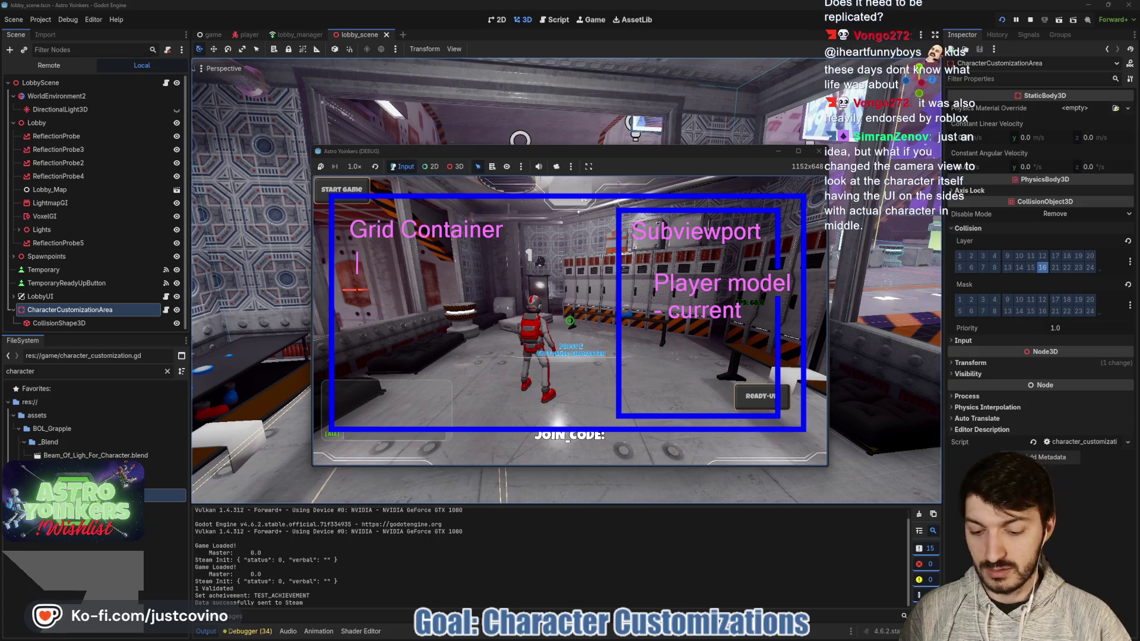
type("Head")
type("Chest")
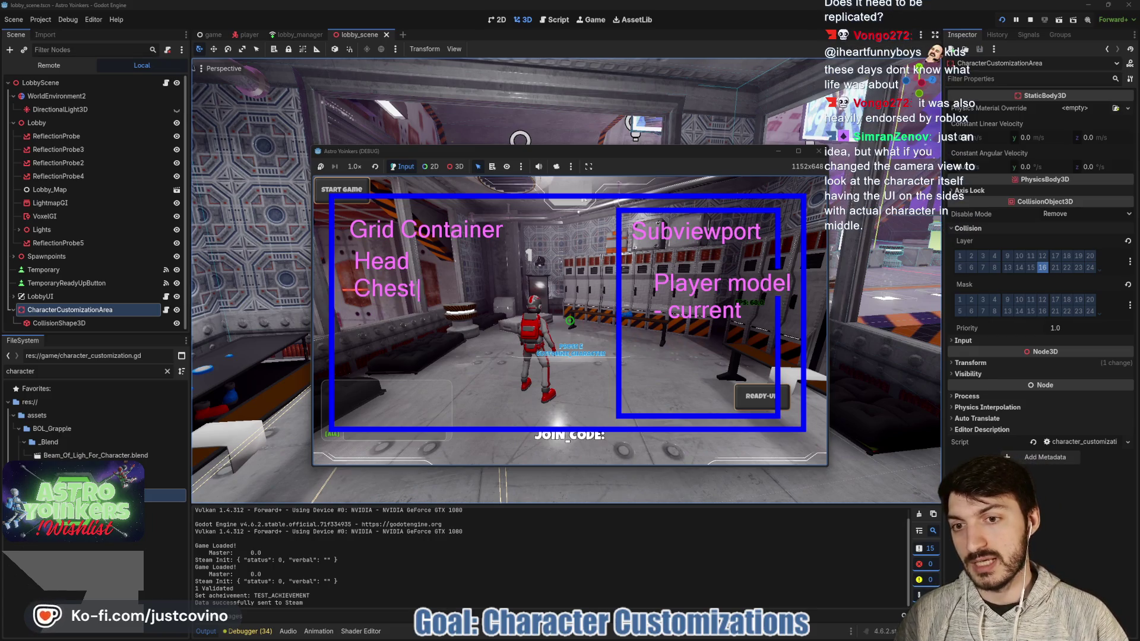
key("Return")
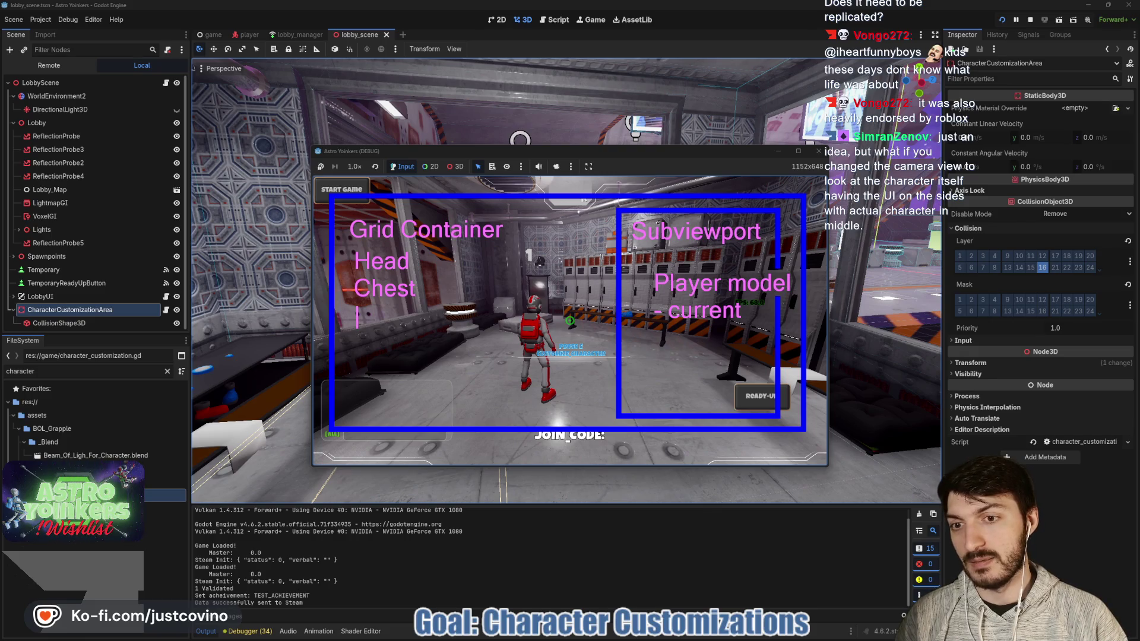
type("Energy Ba")
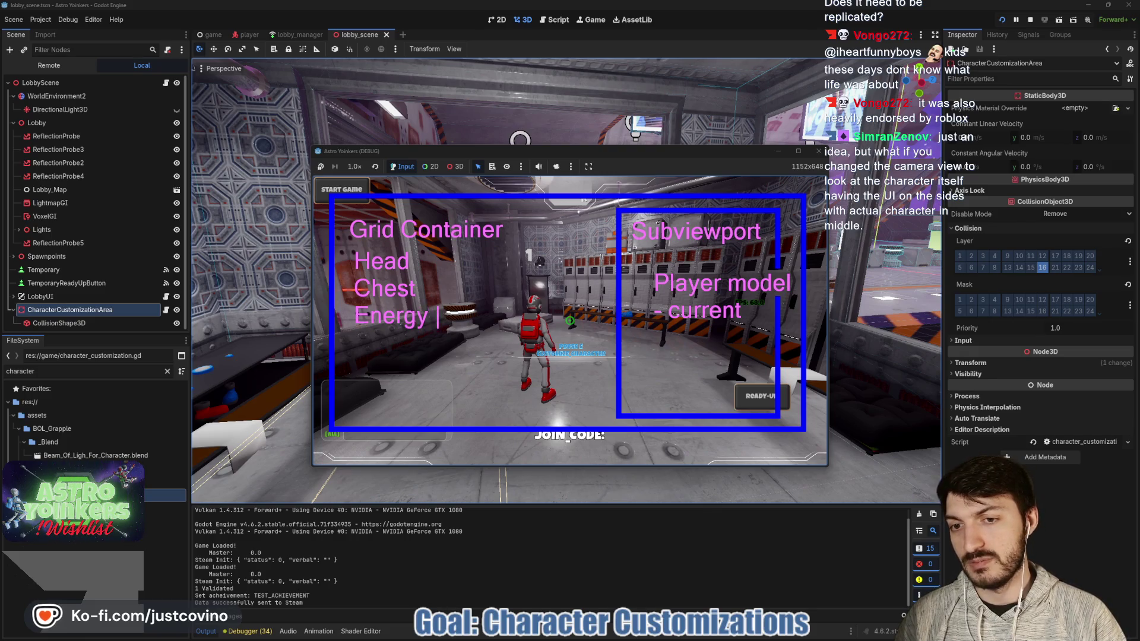
type("am Colors")
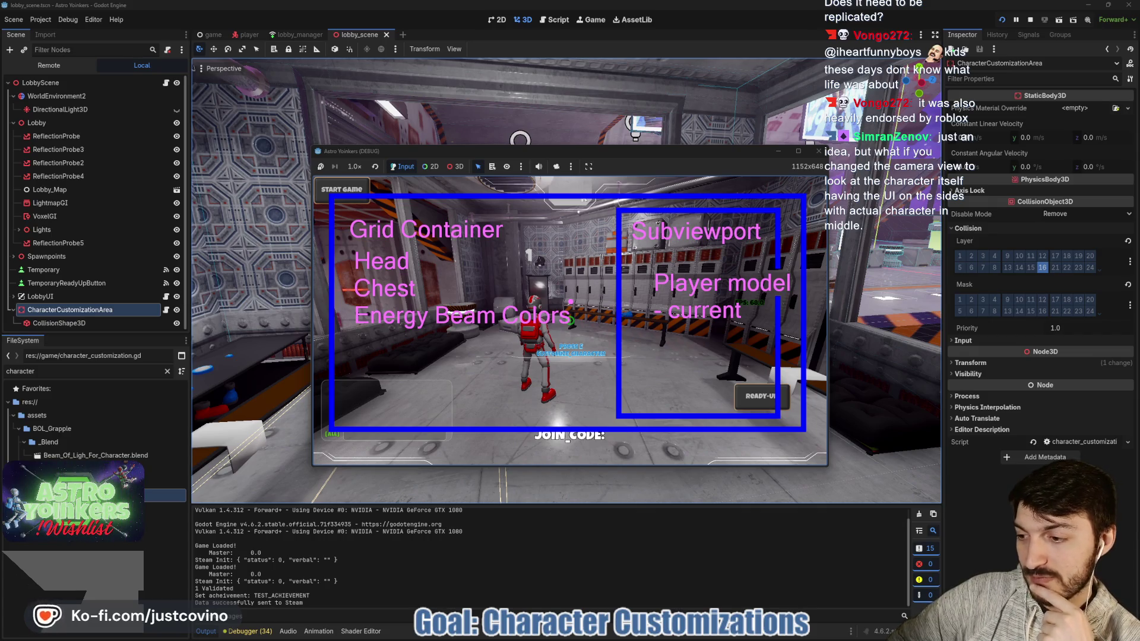
key("Escape")
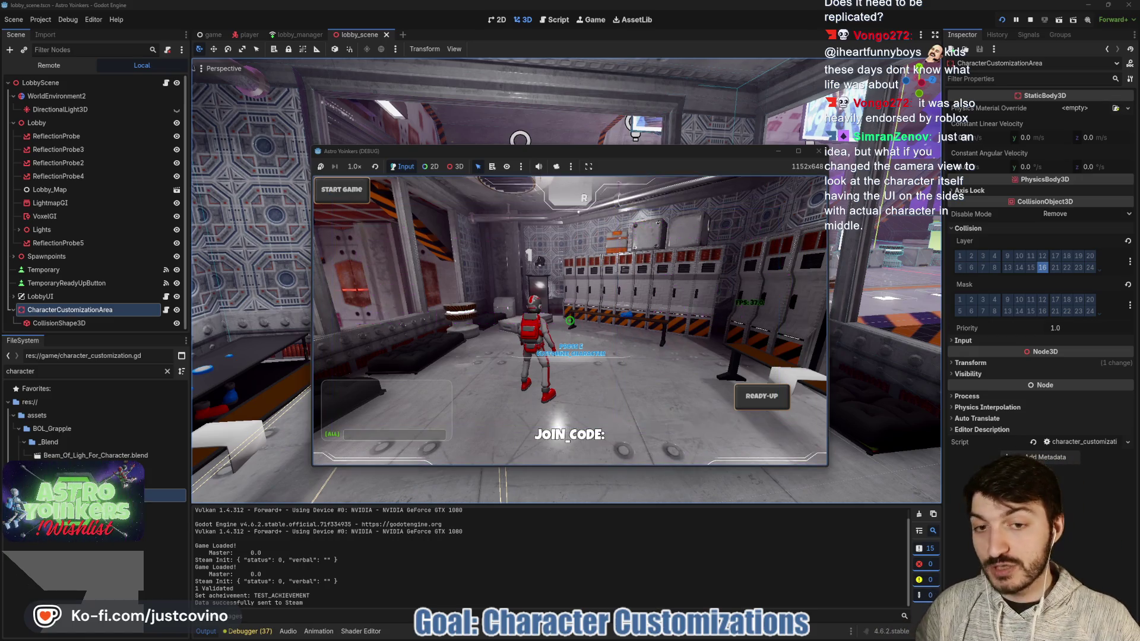
key("e")
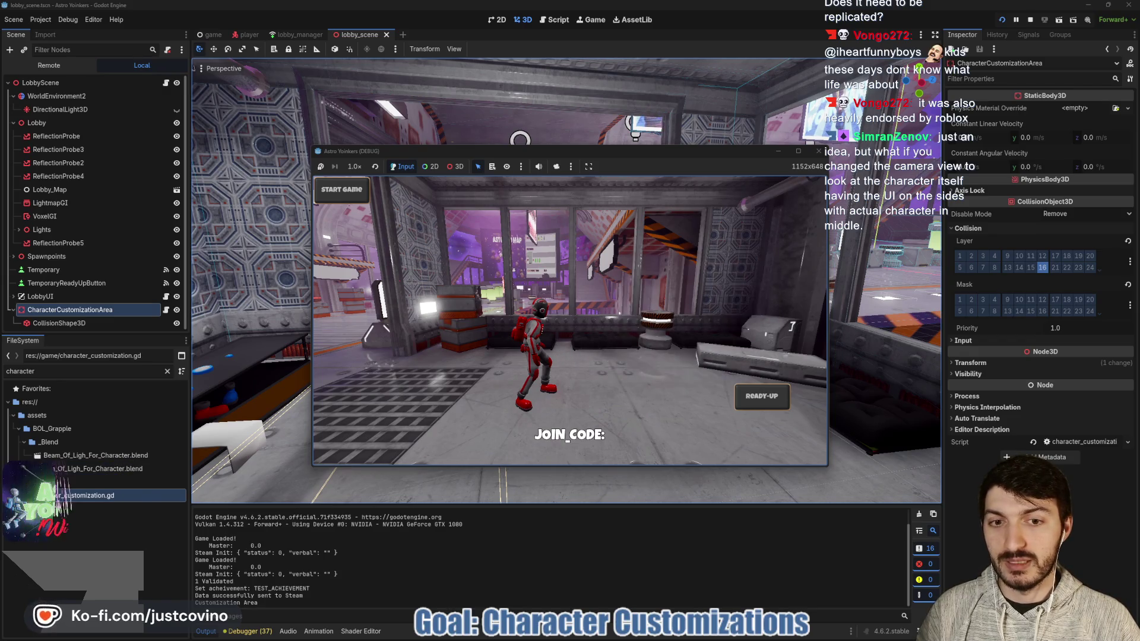
key("e")
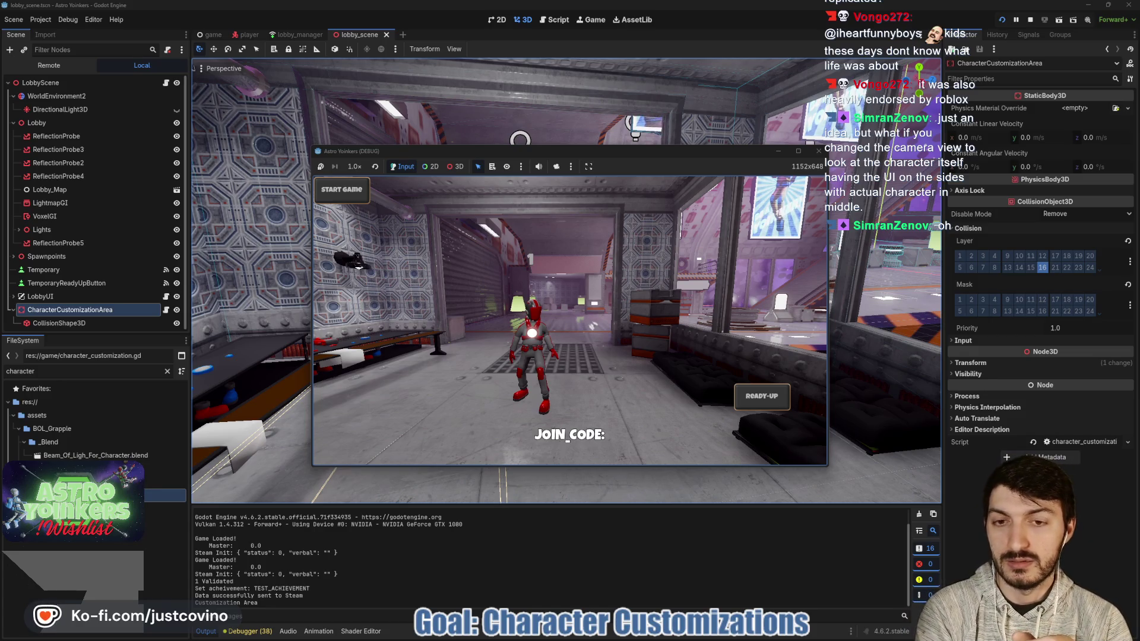
key("w")
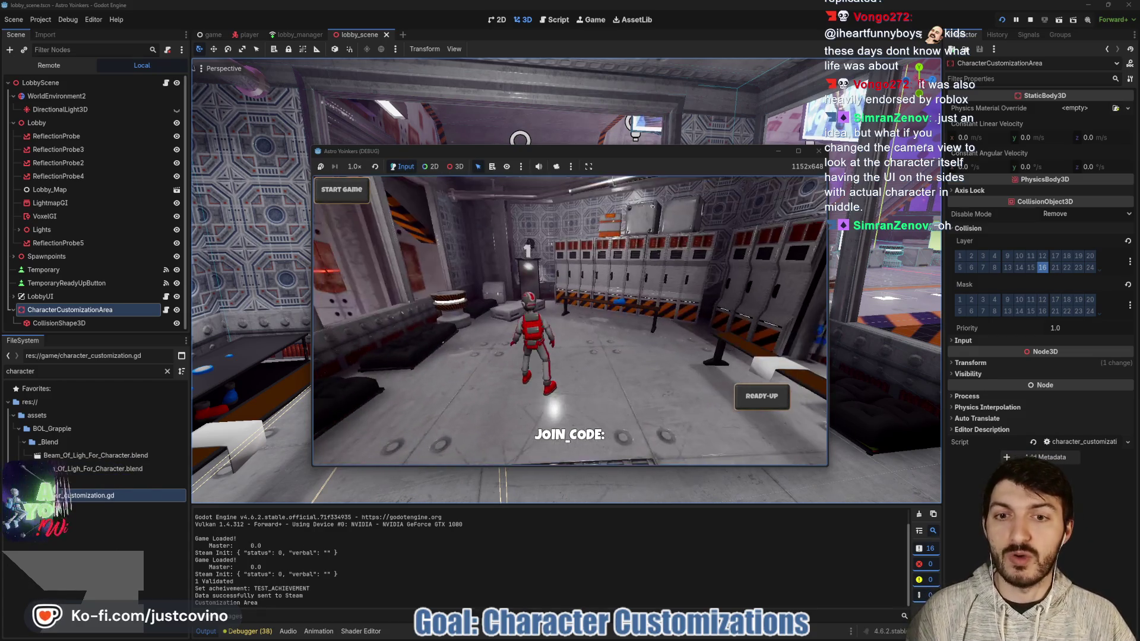
key("s")
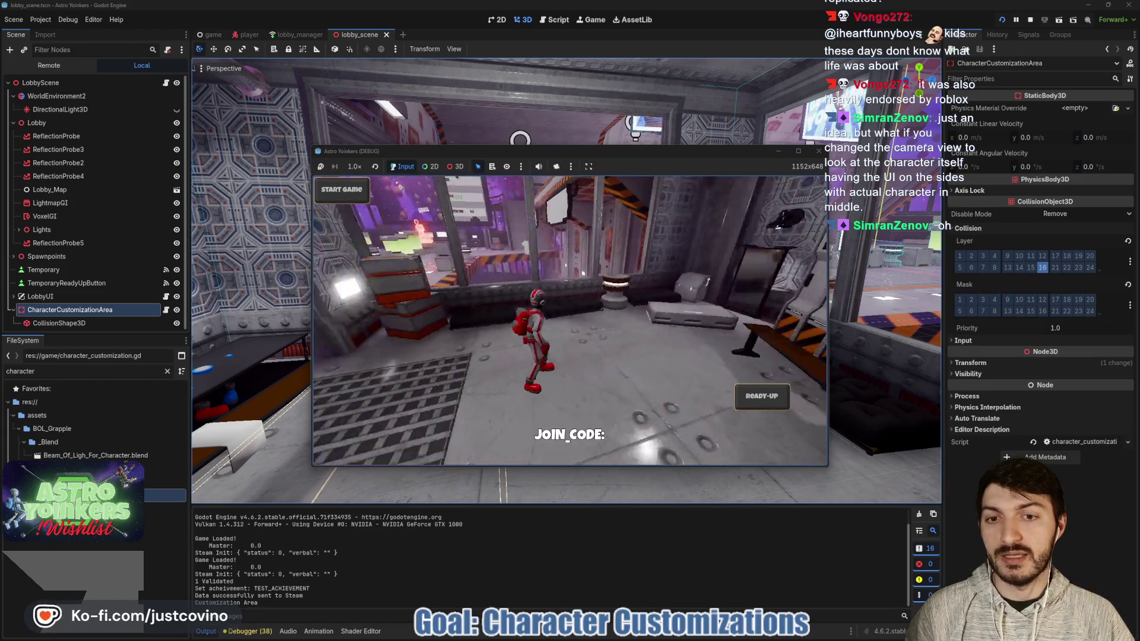
key("s")
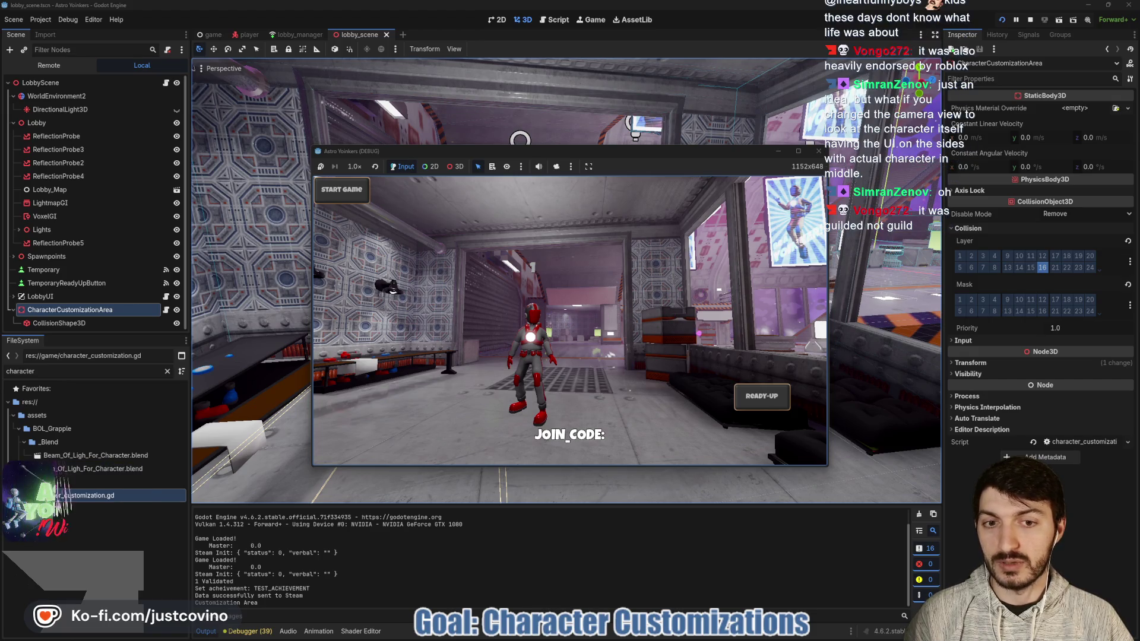
mouse_move(682, 286)
left_mouse_down()
mouse_move(623, 351)
mouse_move(709, 273)
left_mouse_up()
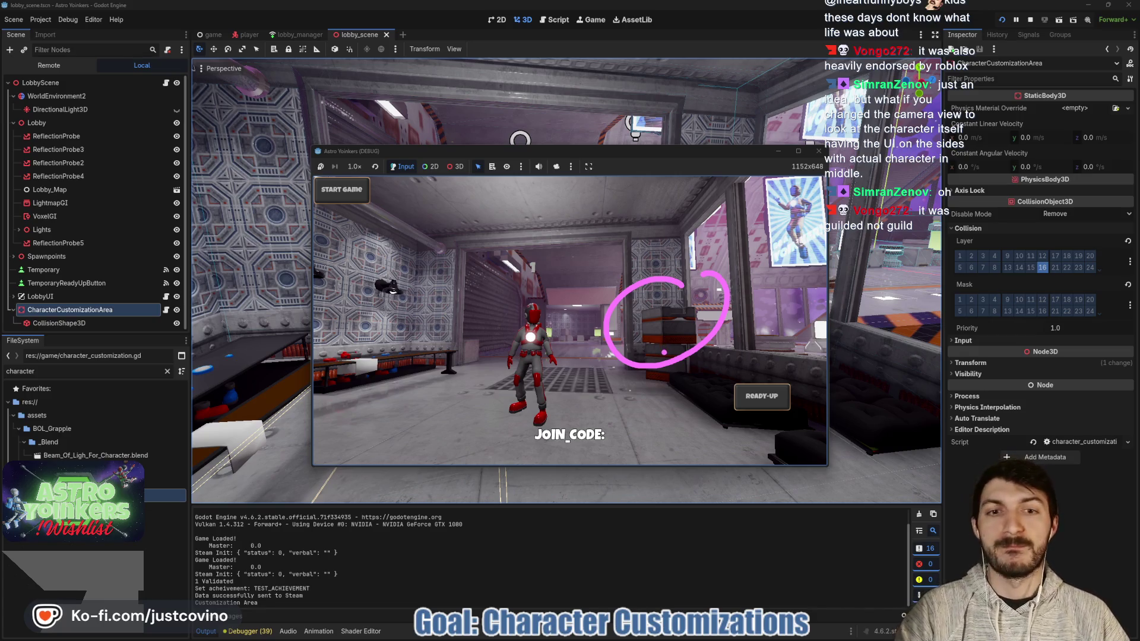
mouse_move(659, 300)
left_mouse_down()
mouse_move(627, 329)
mouse_move(674, 288)
left_mouse_up()
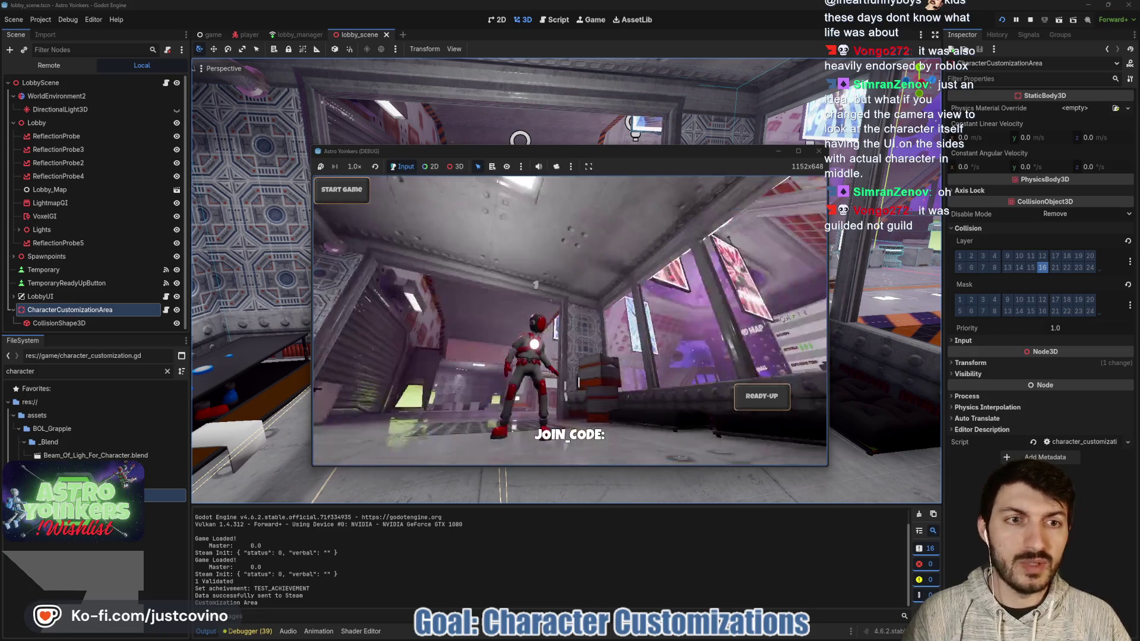
key("F8")
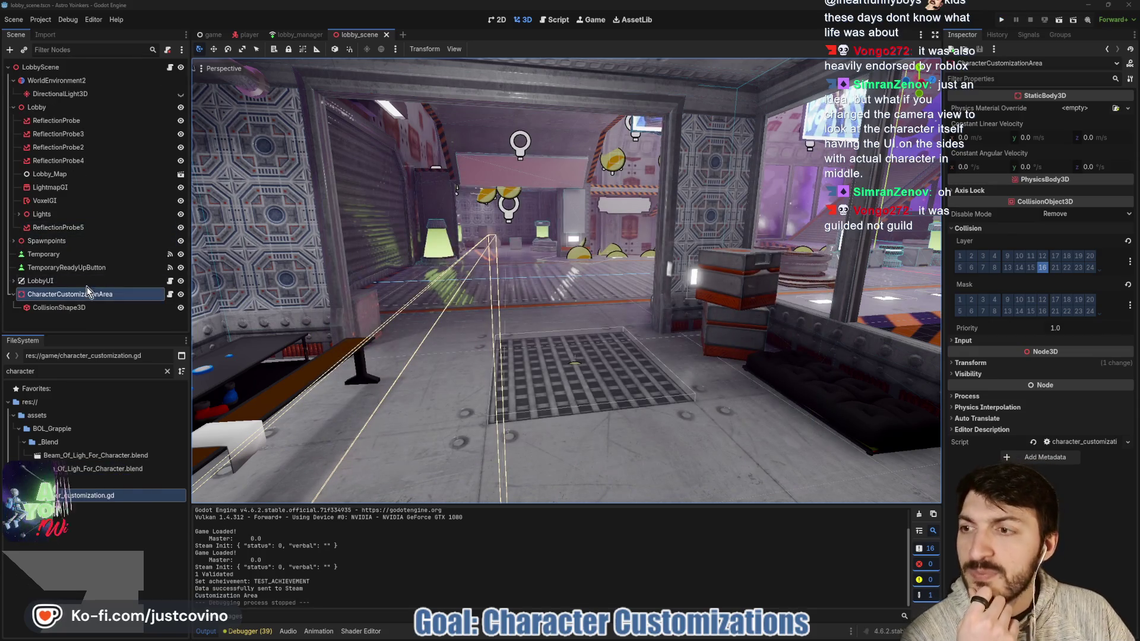
Step: Switch to the player scene and open the CameraPivot node's camera_pivot.gd script
left_click(242, 35)
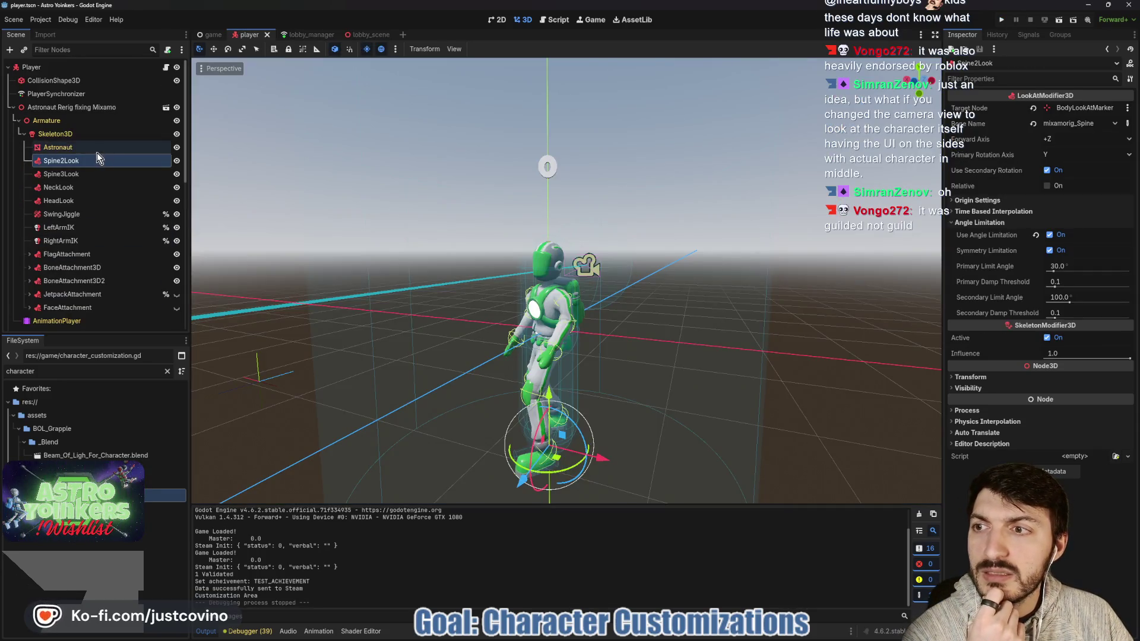
scroll(16, 113, "down", 5)
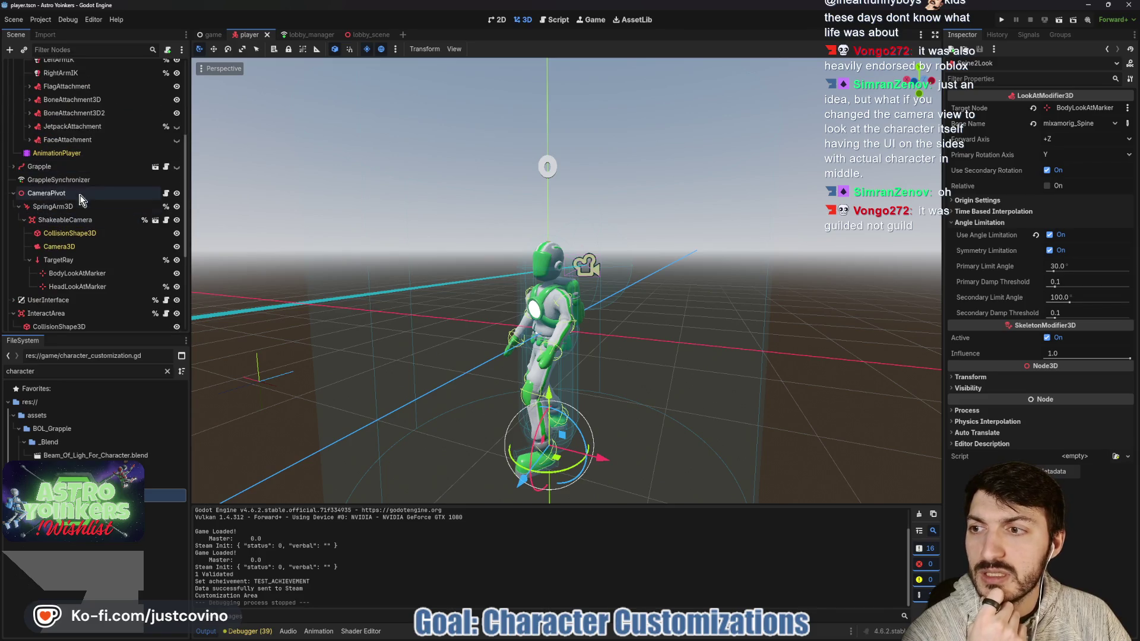
left_click(166, 193)
scroll(549, 248, "up", 5)
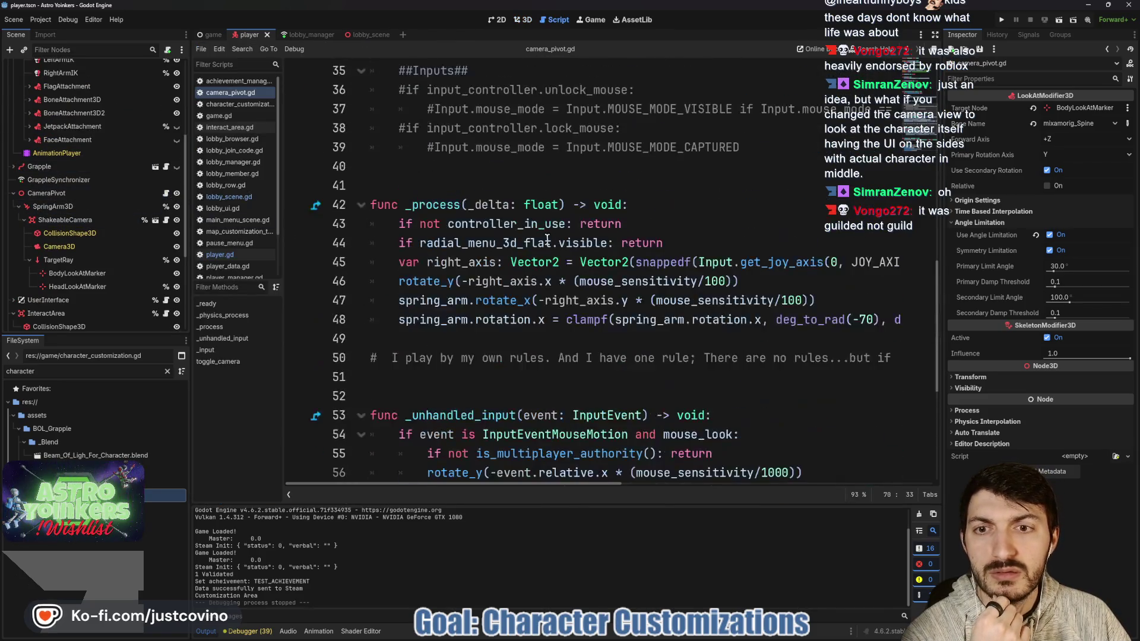
scroll(451, 233, "up", 3)
scroll(534, 279, "up", 2)
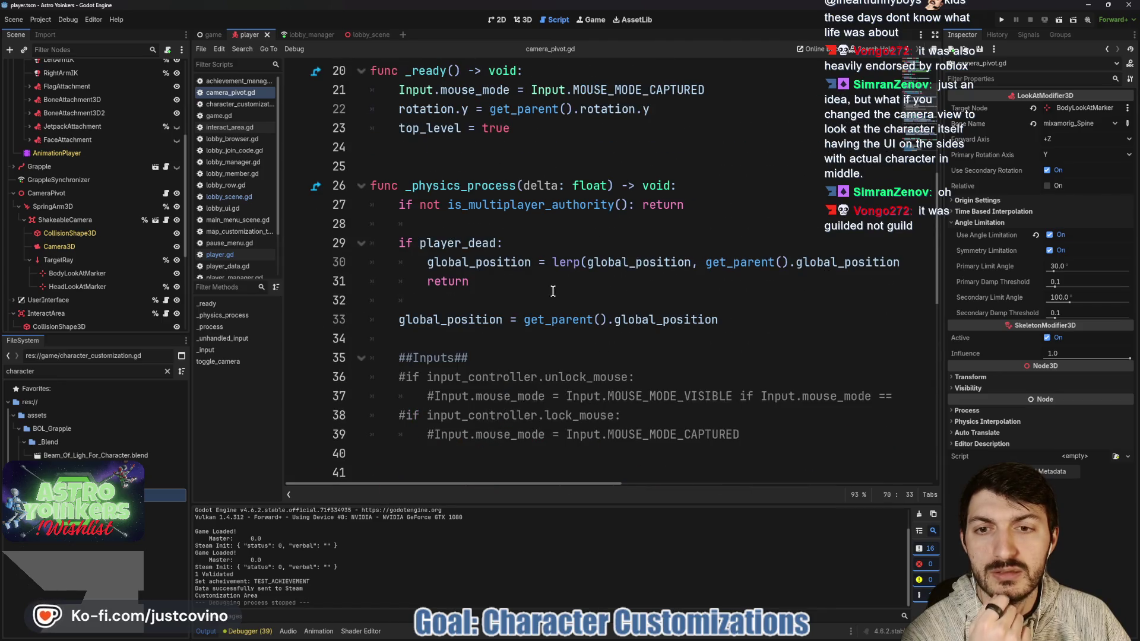
Step: Review the global_position assignment and insert a blank line before the _ready function
left_click(475, 320)
key("shift+Home")
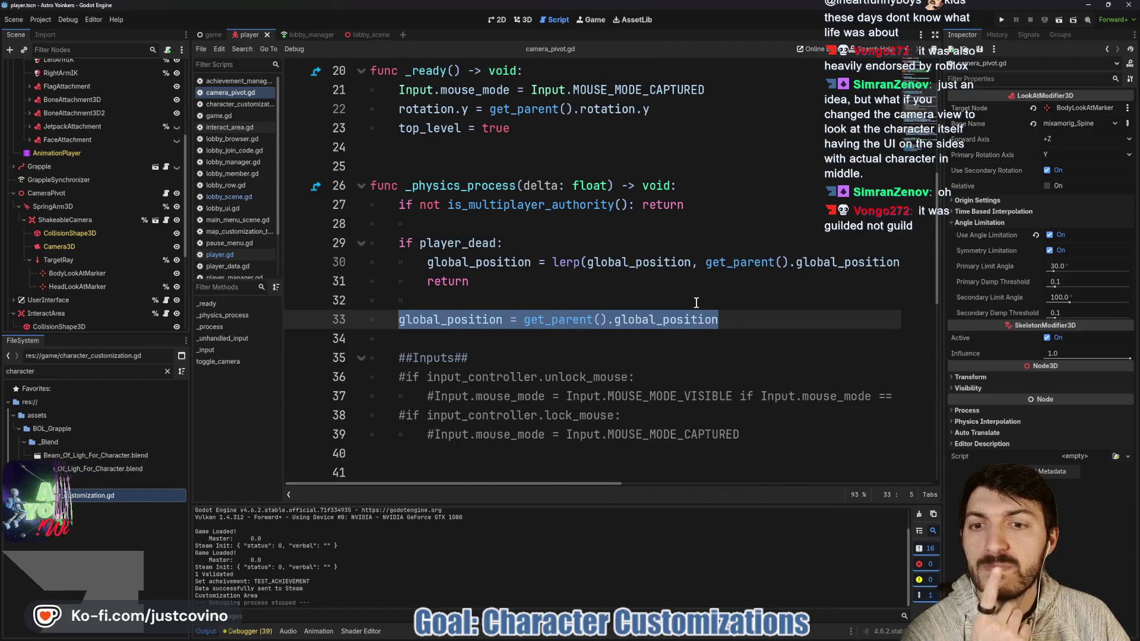
scroll(500, 252, "down", 1)
scroll(500, 252, "down", 10)
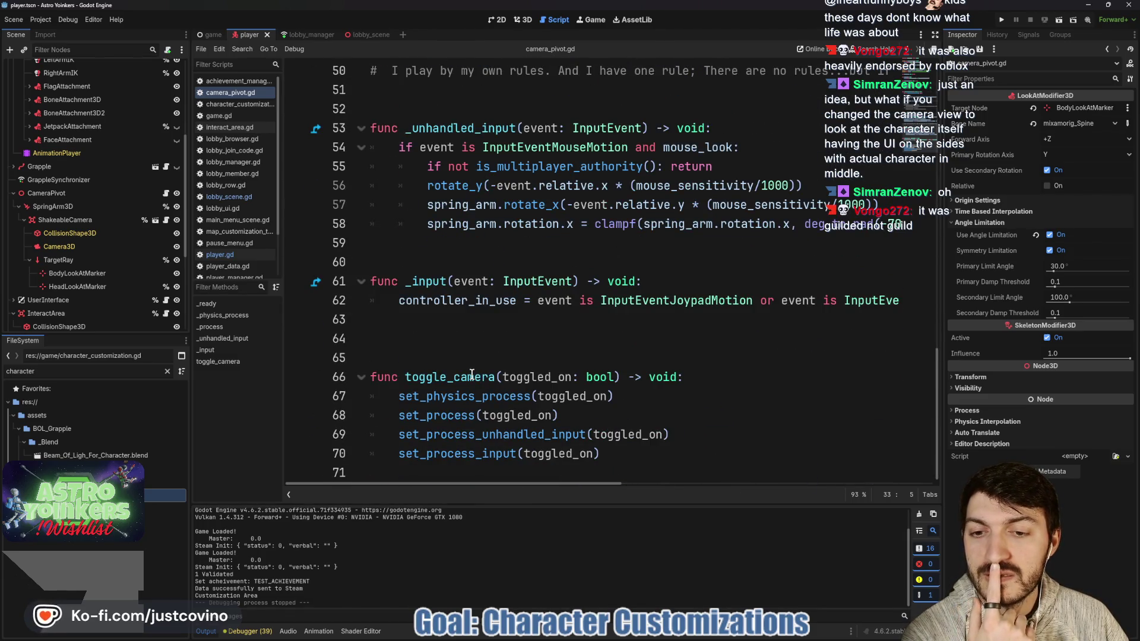
scroll(475, 372, "up", 11)
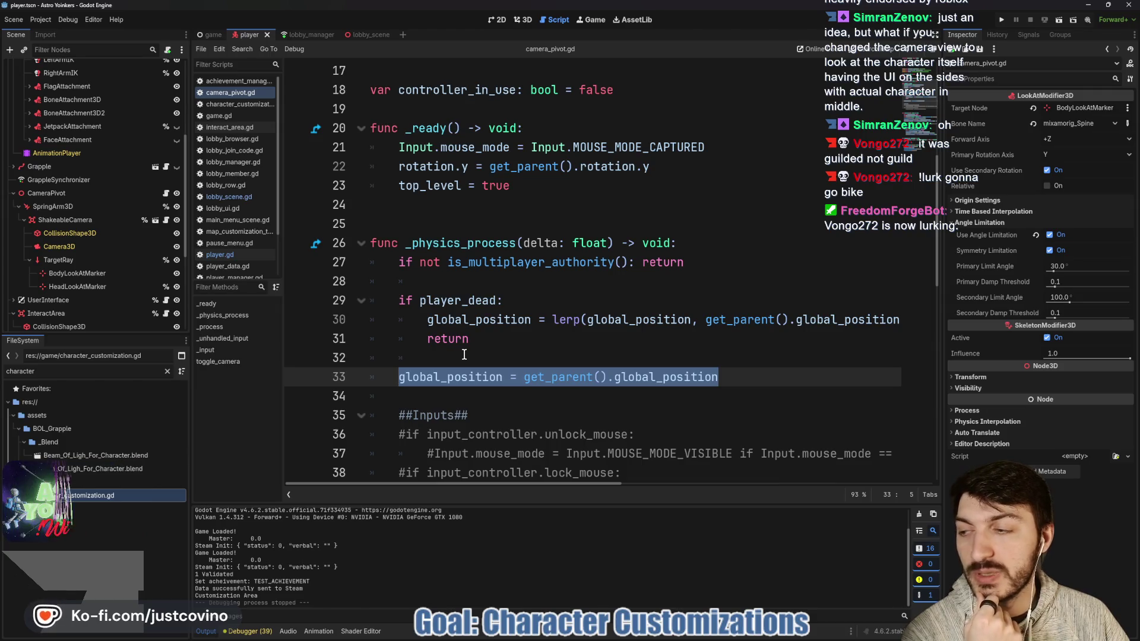
scroll(425, 105, "up", 3)
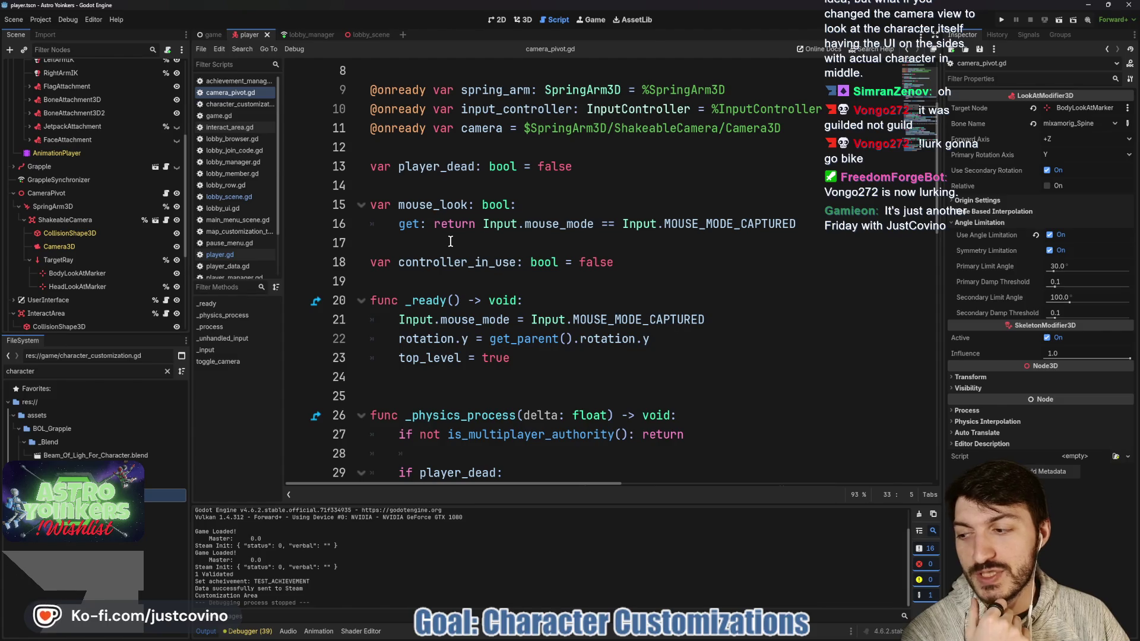
left_click(442, 280)
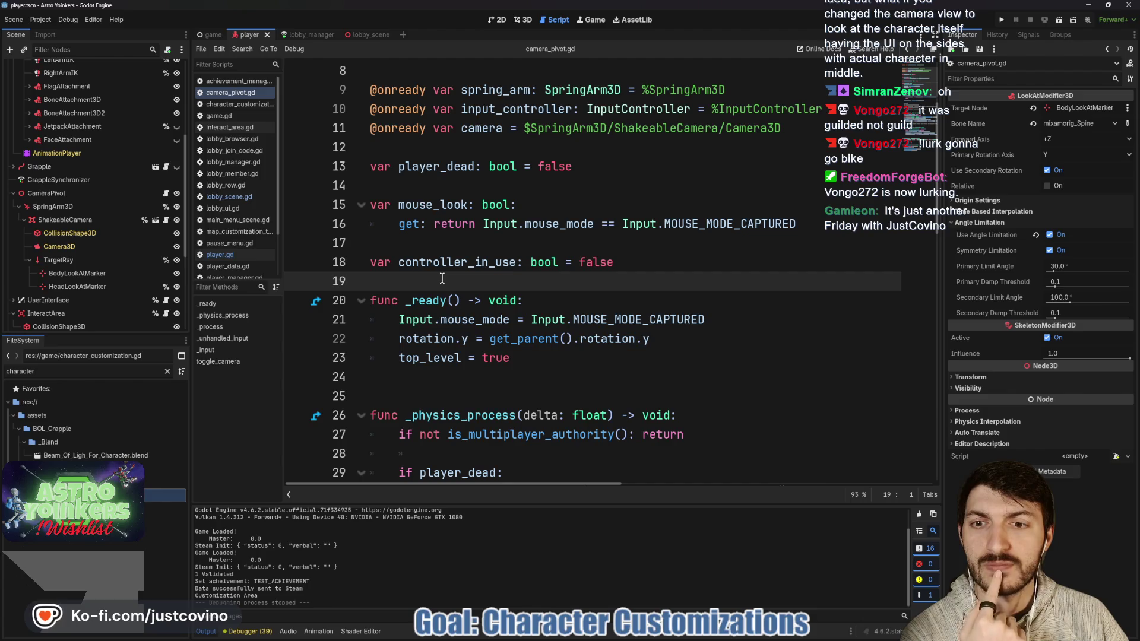
scroll(443, 279, "down", 1)
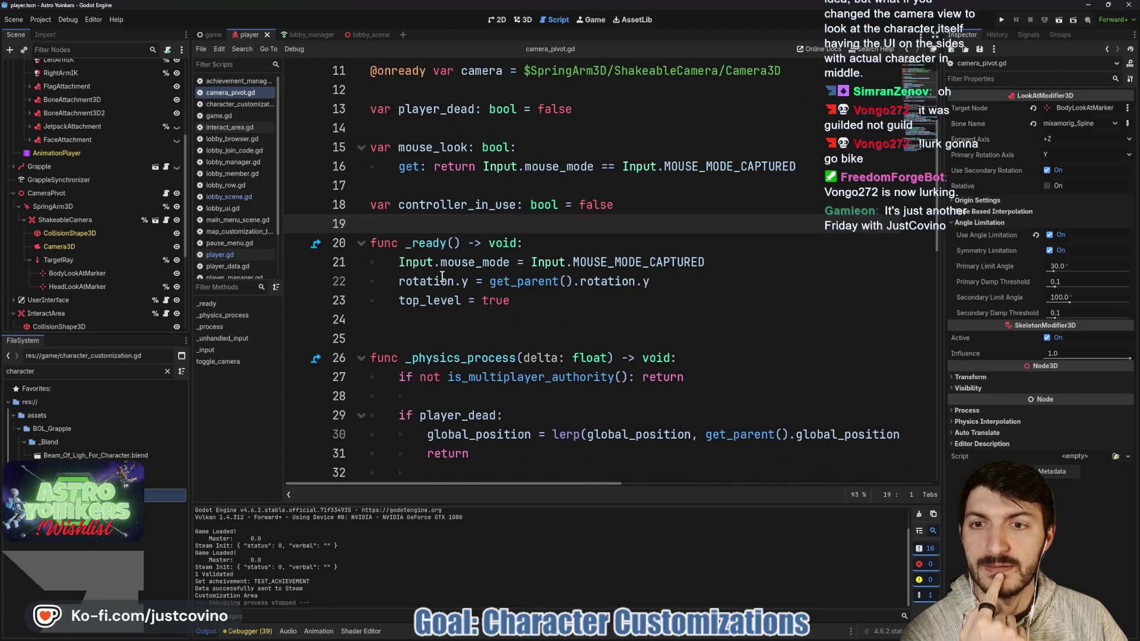
key("Return")
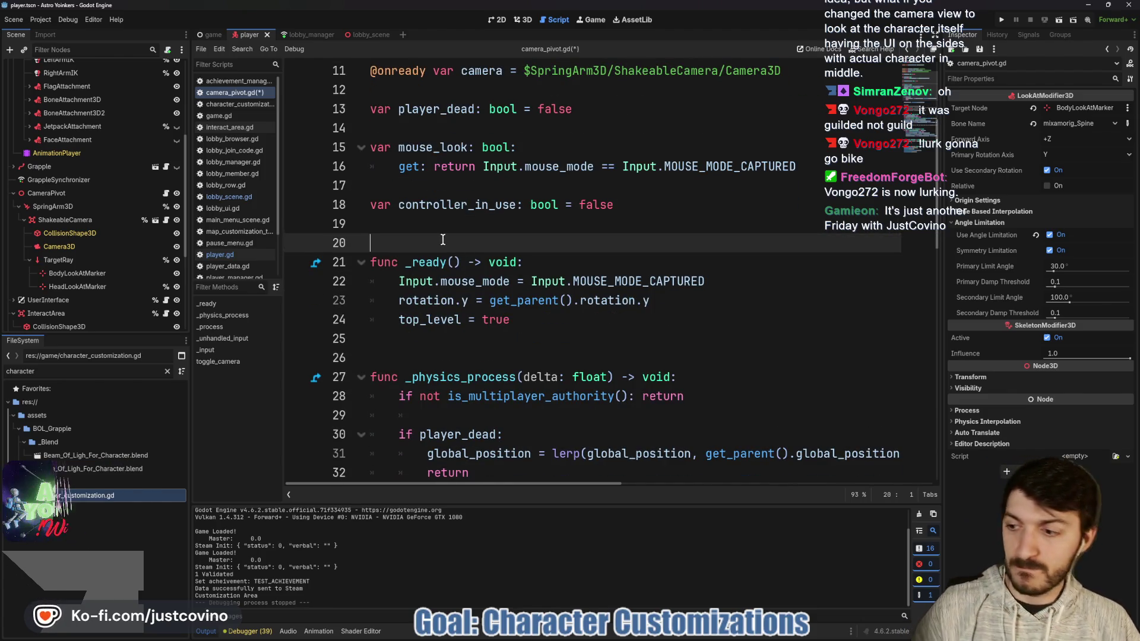
Step: Save camera_pivot.gd, then inspect its lines from the authority check down to _unhandled_input
key("ctrl+s")
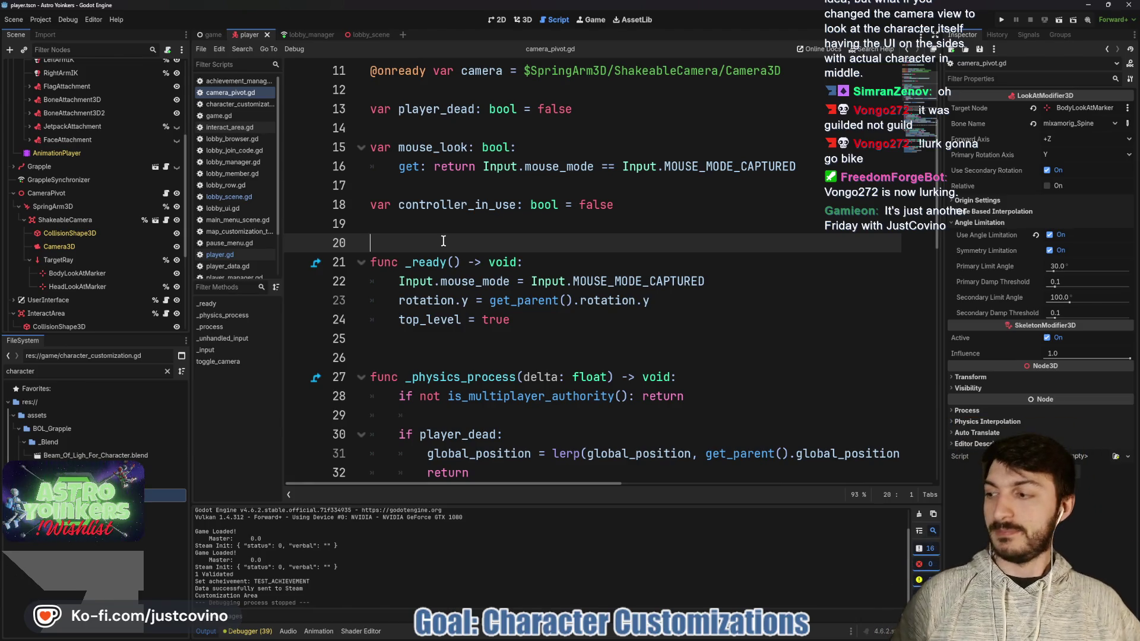
left_click(405, 227)
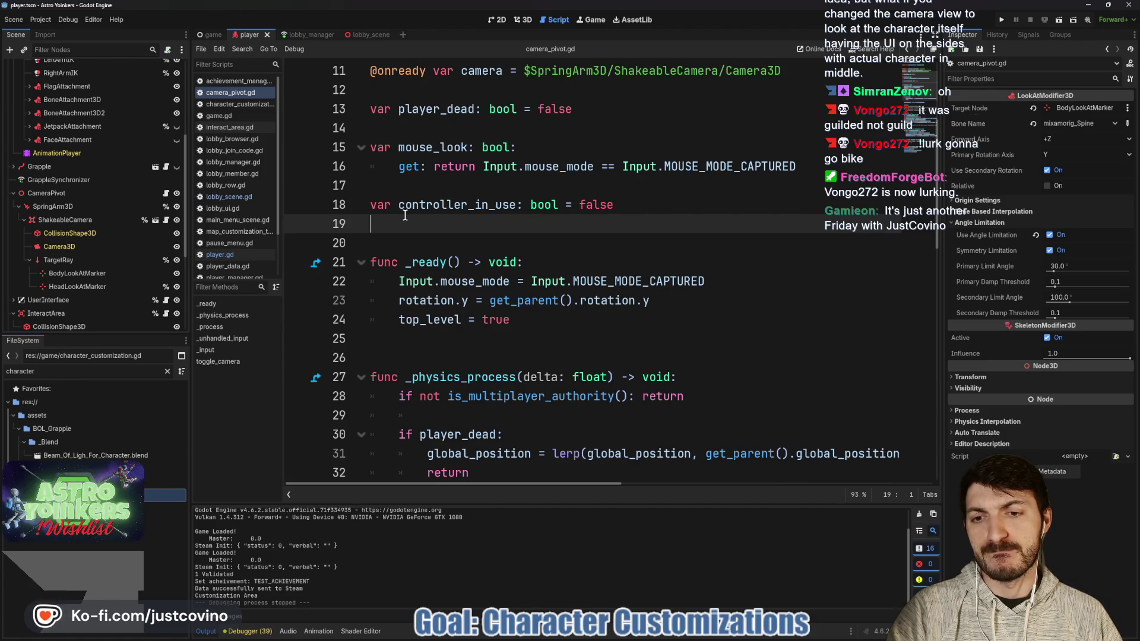
scroll(405, 216, "down", 3)
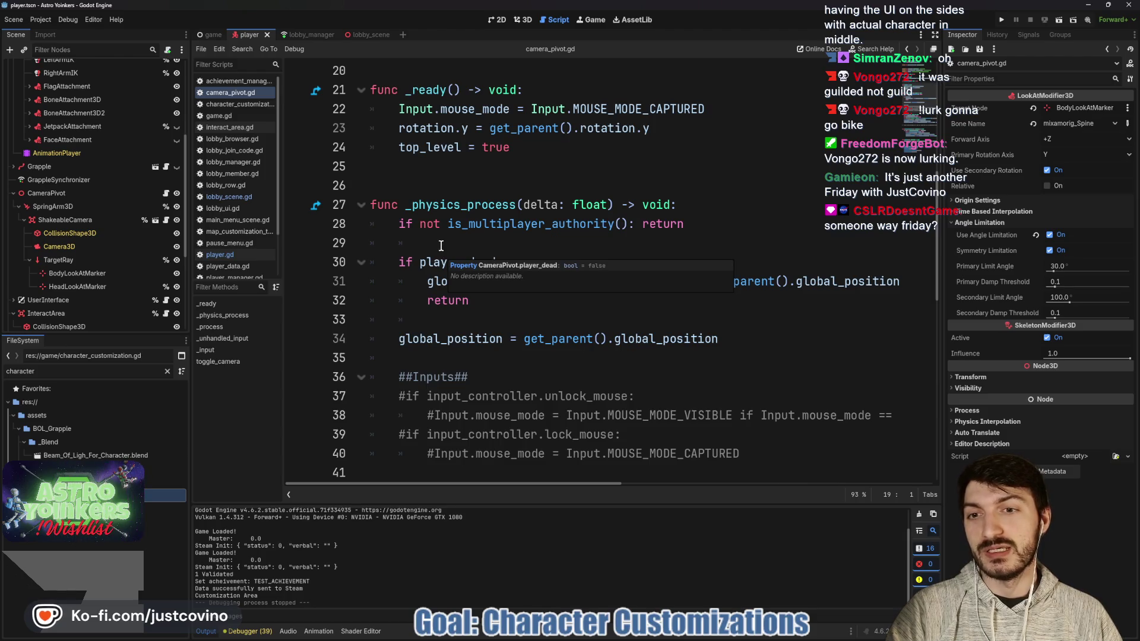
left_click(441, 246)
left_click(437, 320)
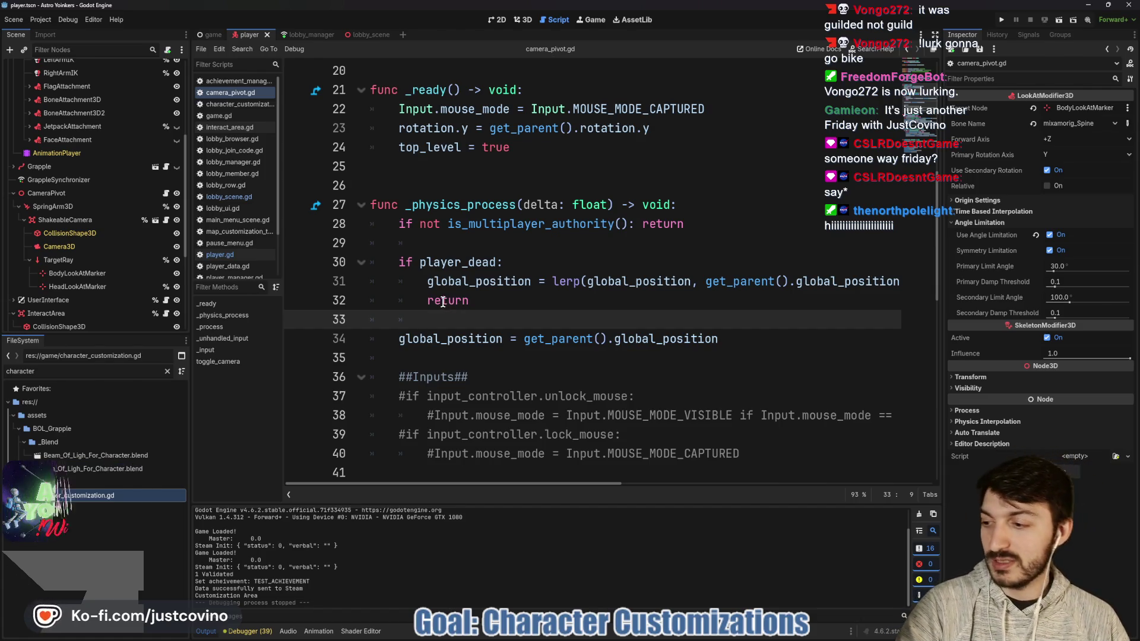
left_click(443, 301)
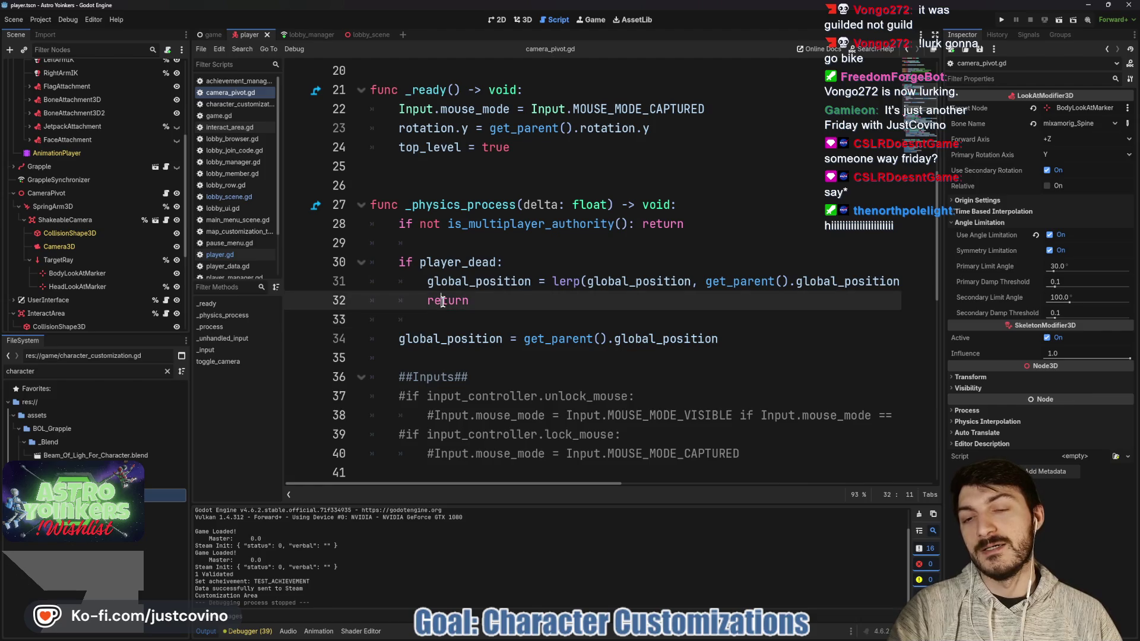
left_click(446, 243)
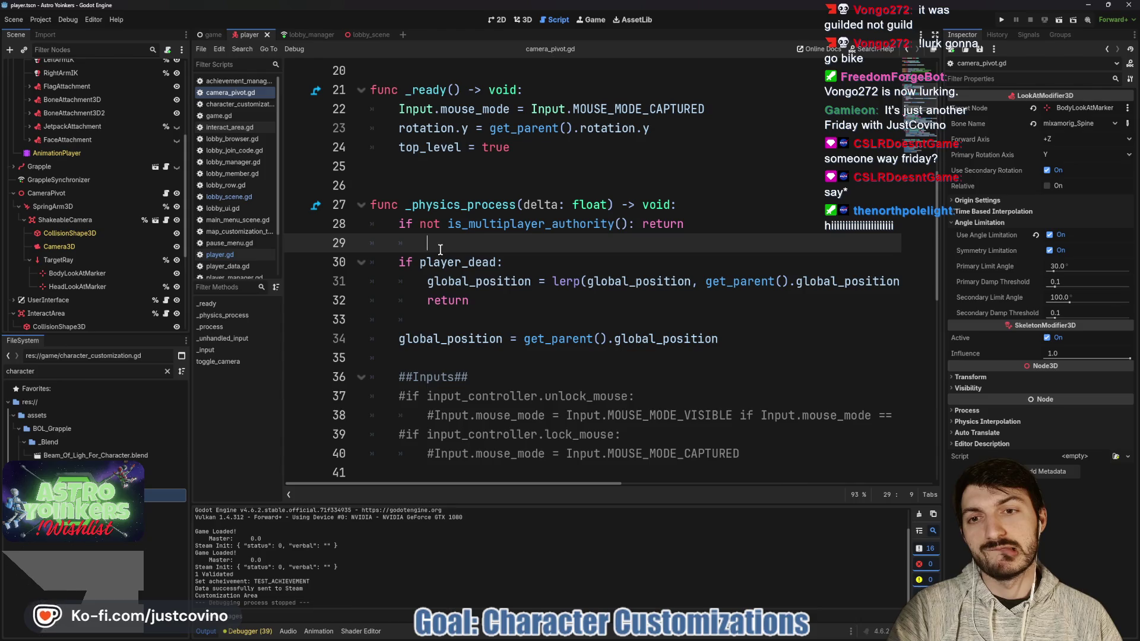
scroll(507, 354, "down", 6)
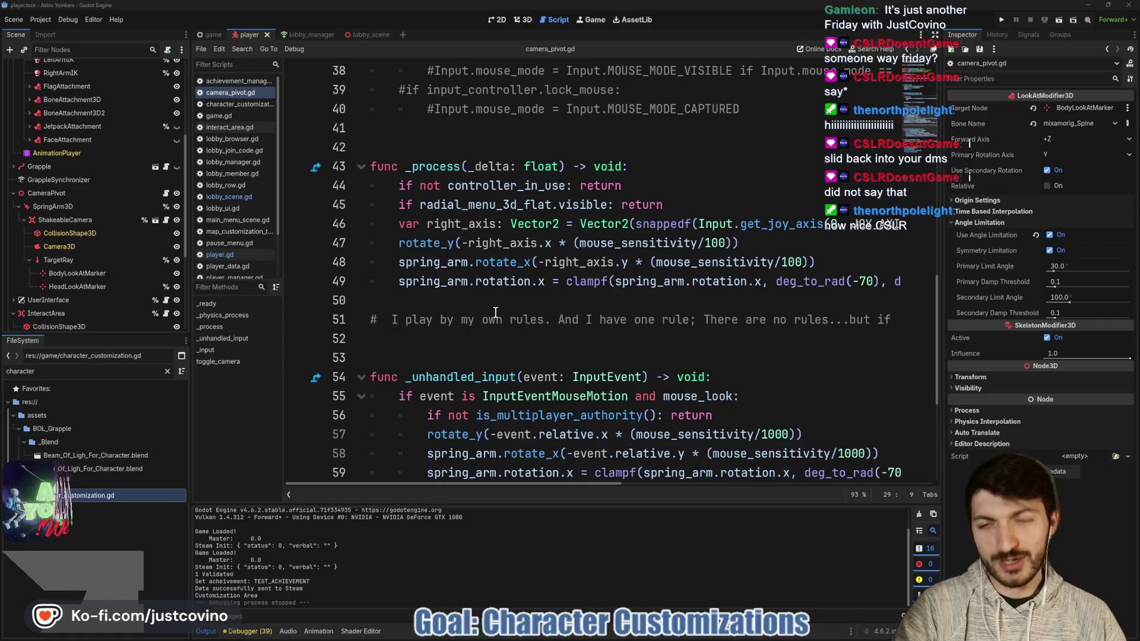
left_click(518, 354)
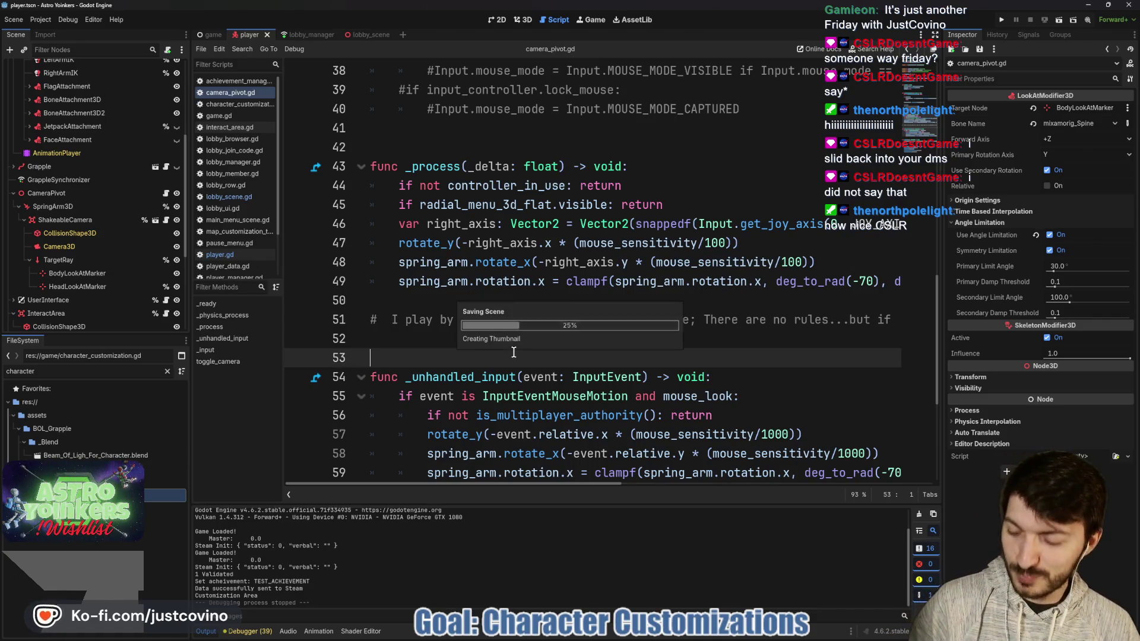
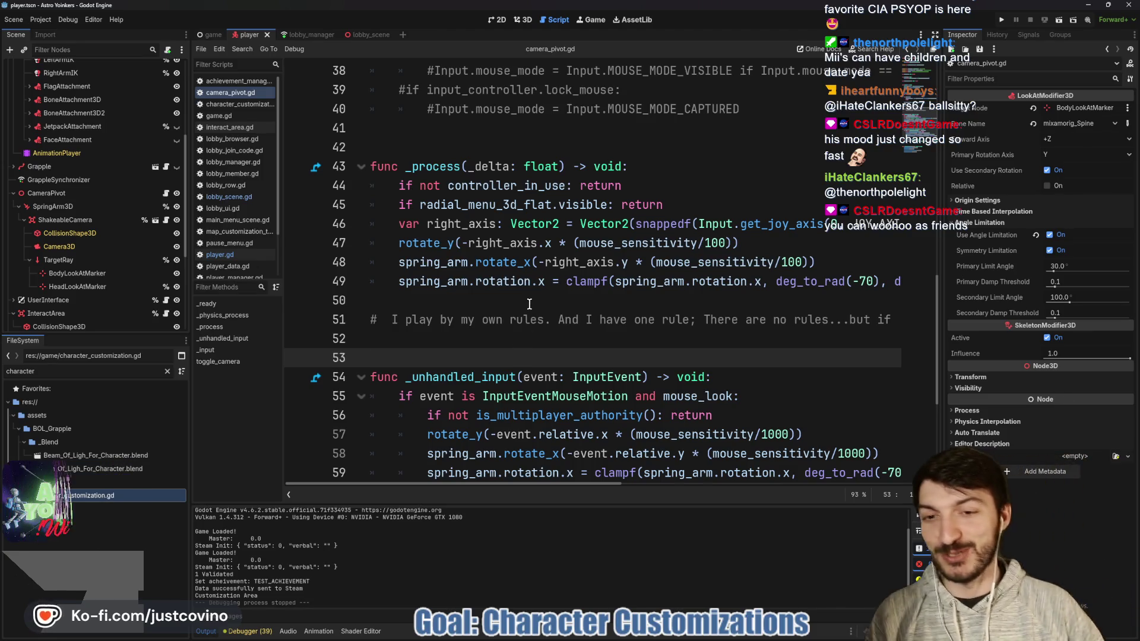
Step: Review camera_pivot.gd around lines 42–52, placing the caret on its empty lines
left_click(522, 302)
left_click(504, 330)
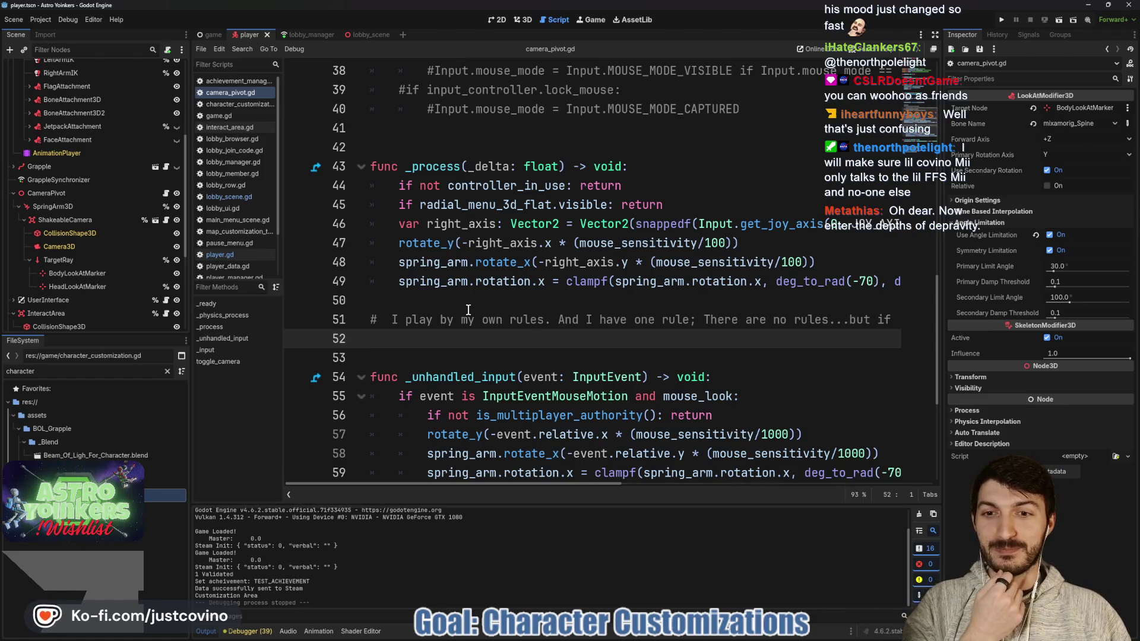
scroll(469, 335, "down", 2)
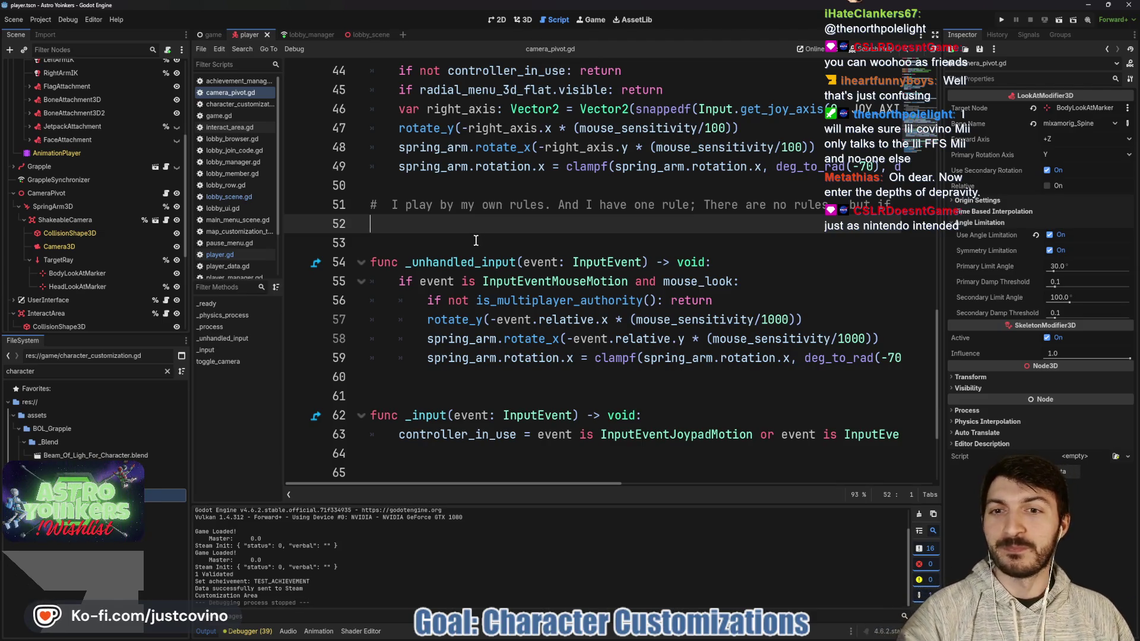
scroll(475, 240, "up", 2)
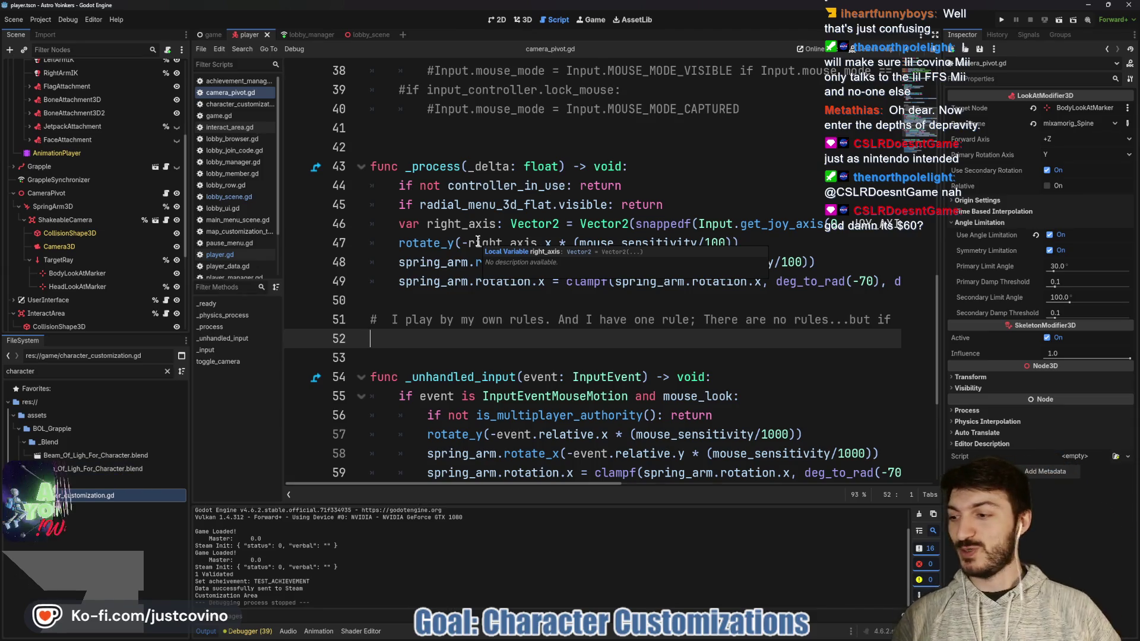
left_click(475, 304)
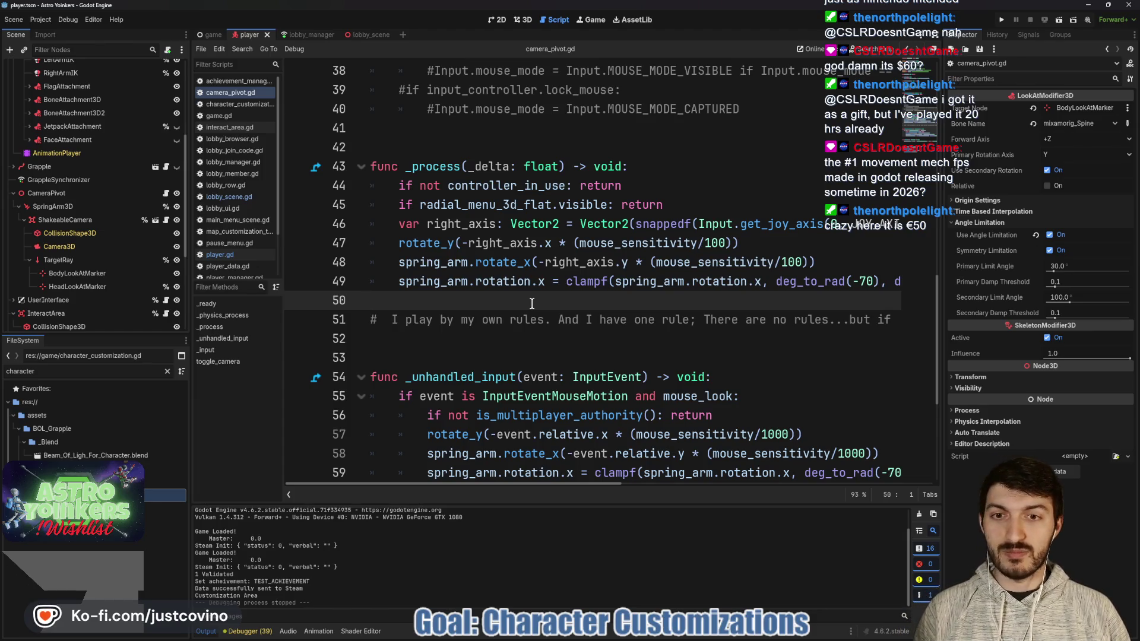
scroll(464, 259, "up", 2)
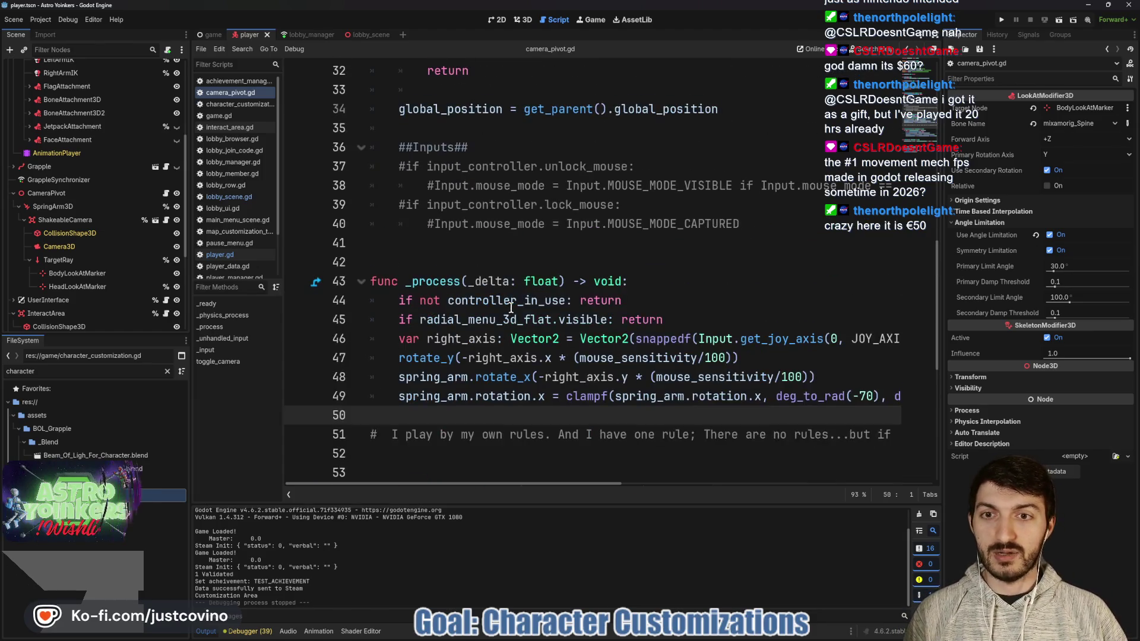
left_click(463, 259)
scroll(463, 261, "up", 3)
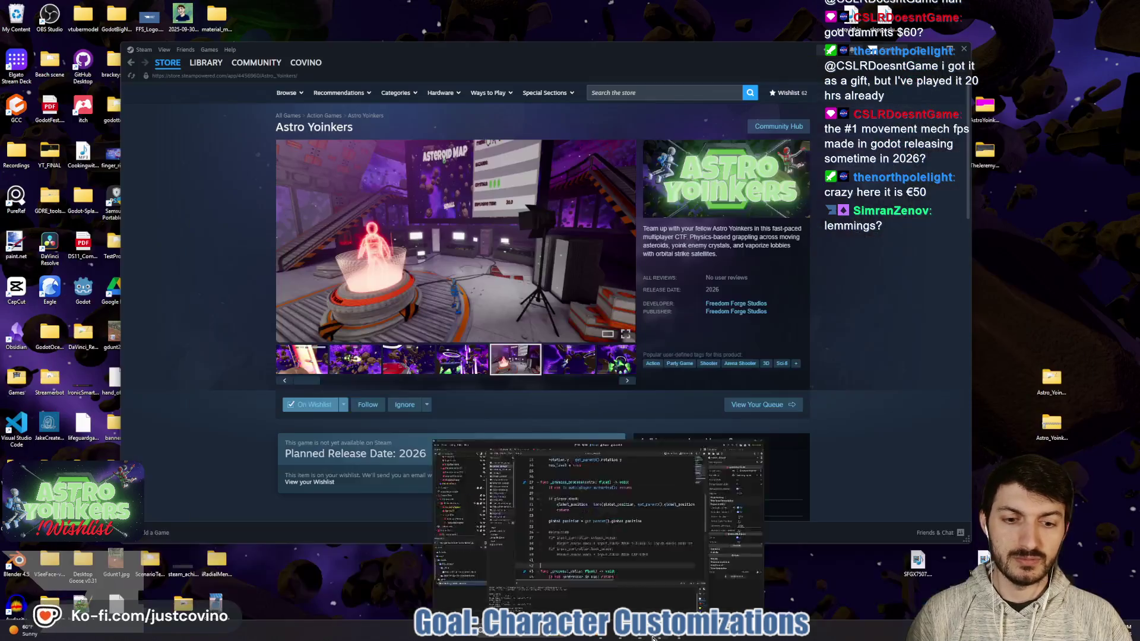
Step: Search the Steam store for Rimworld and browse its screenshots, enlarging one
left_click(823, 585)
left_click(650, 92)
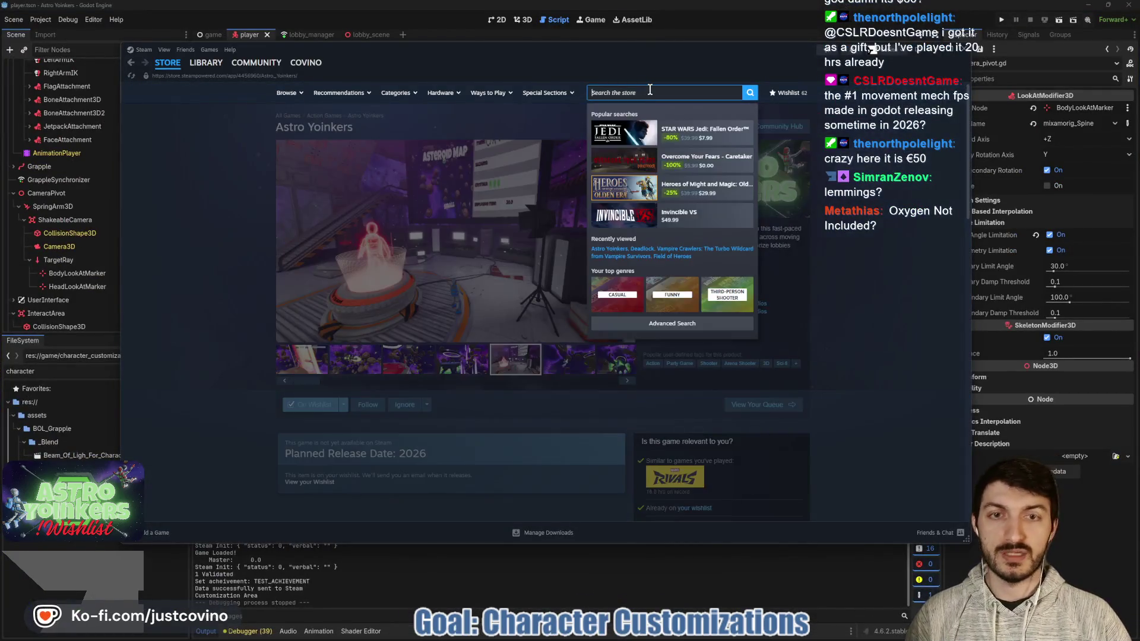
type("Rimworld")
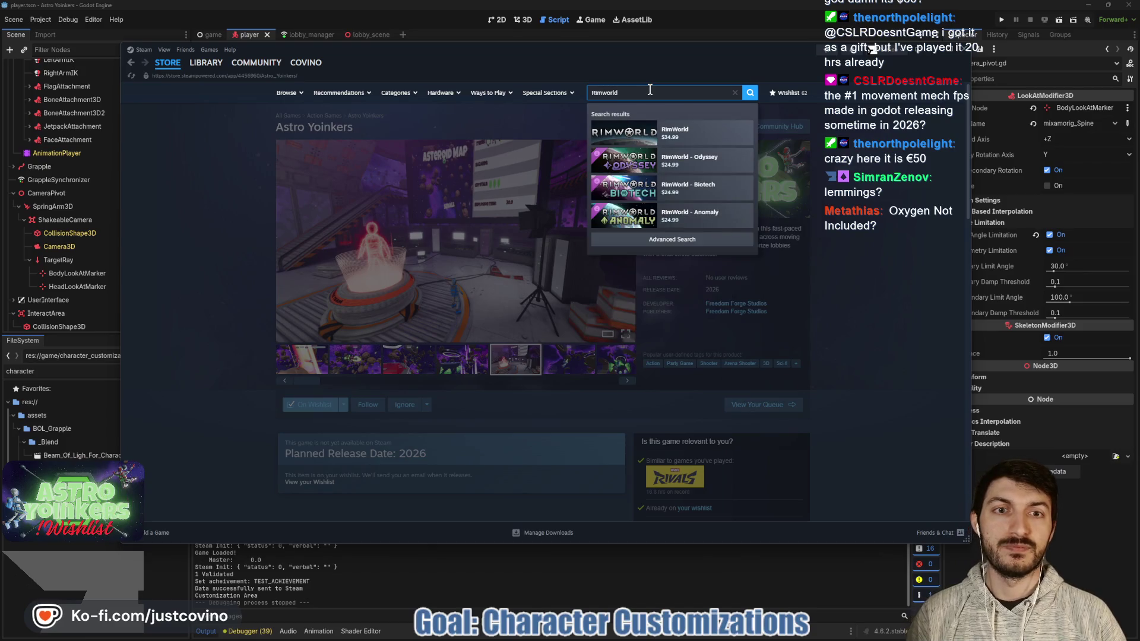
left_click(634, 129)
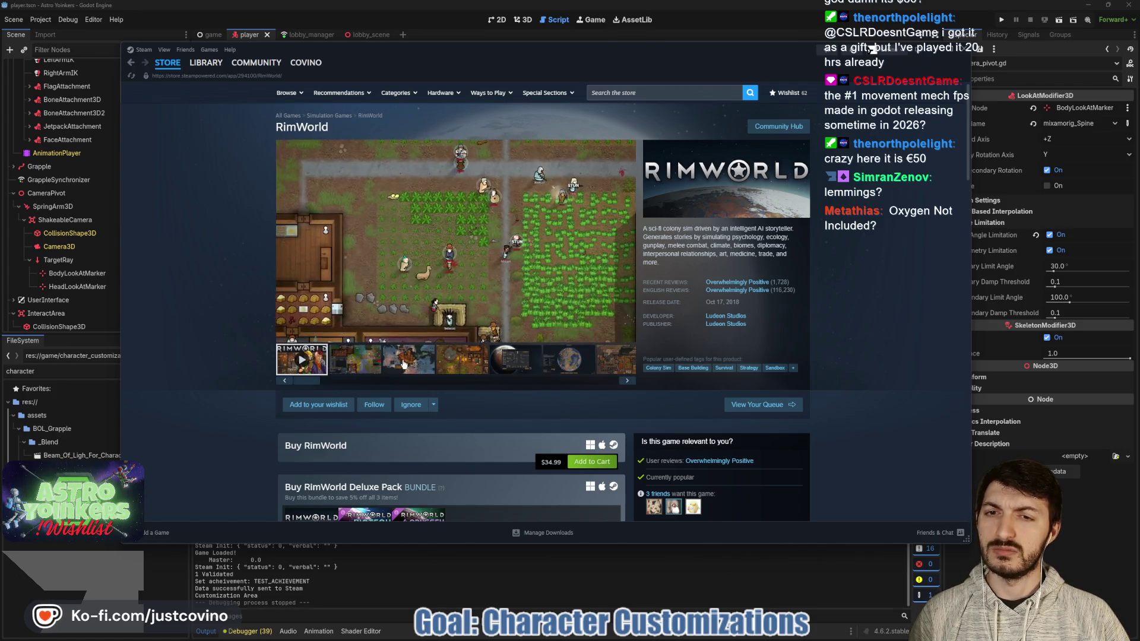
left_click(383, 366)
left_click(375, 368)
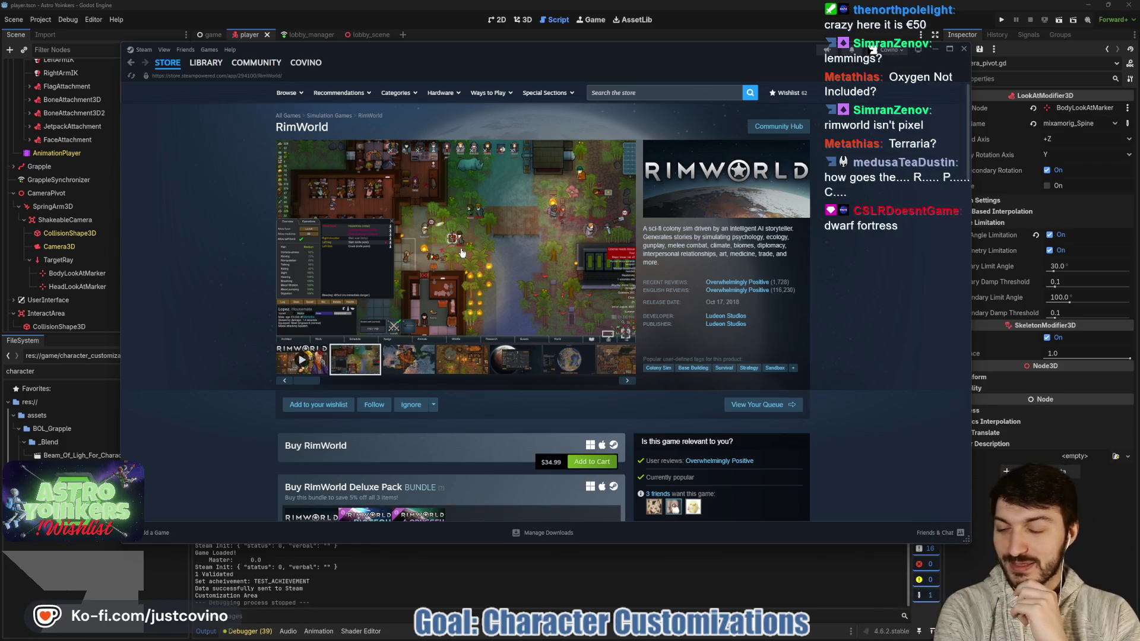
left_click(486, 358)
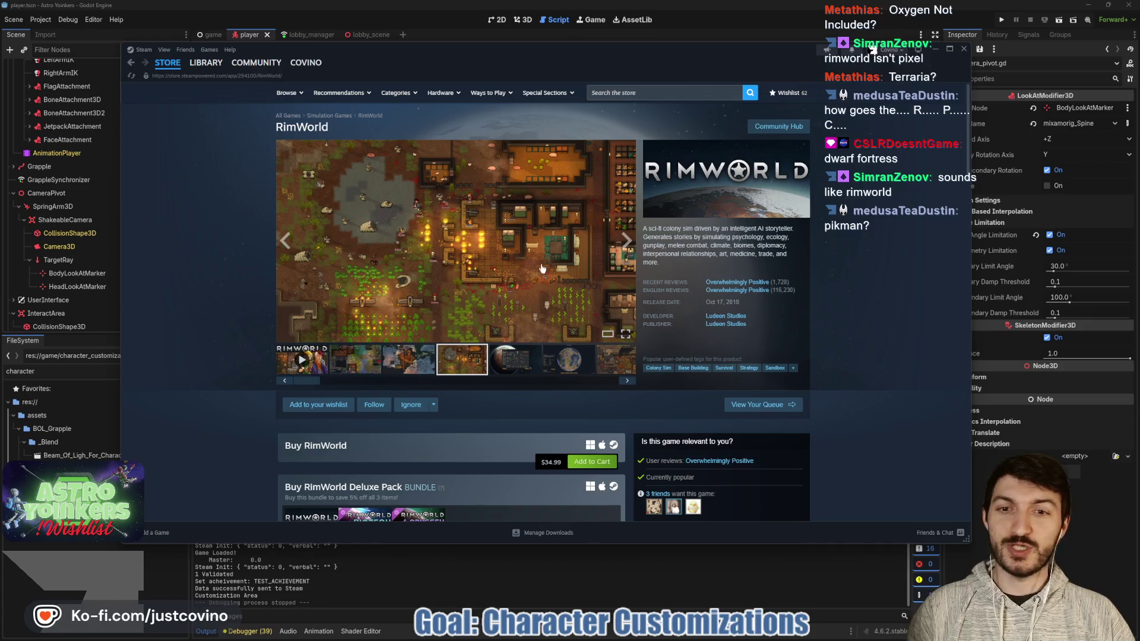
left_click(542, 269)
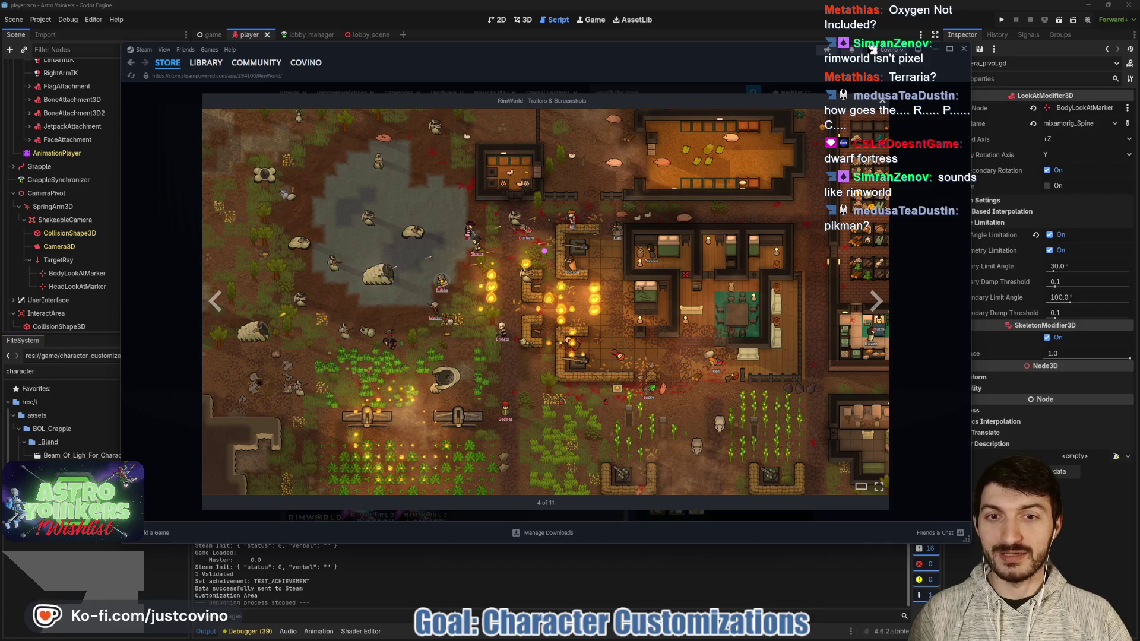
left_click(883, 101)
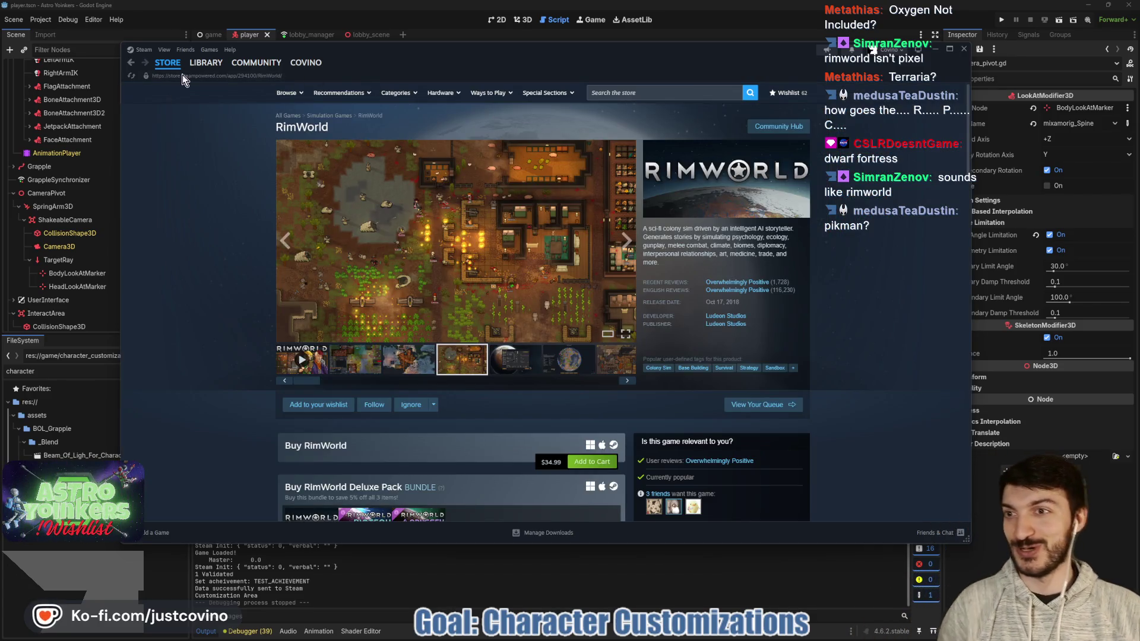
Step: Open the Astro Yoinkers store page via an 'astro yoink' search, then return to line 33
left_click(605, 93)
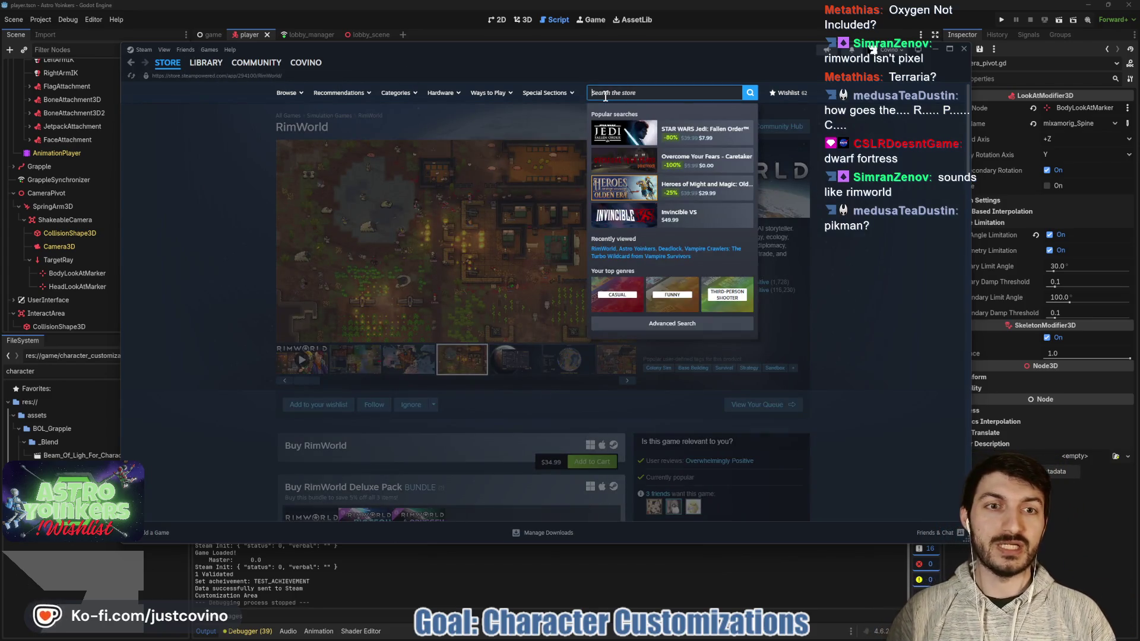
type("astro yoink")
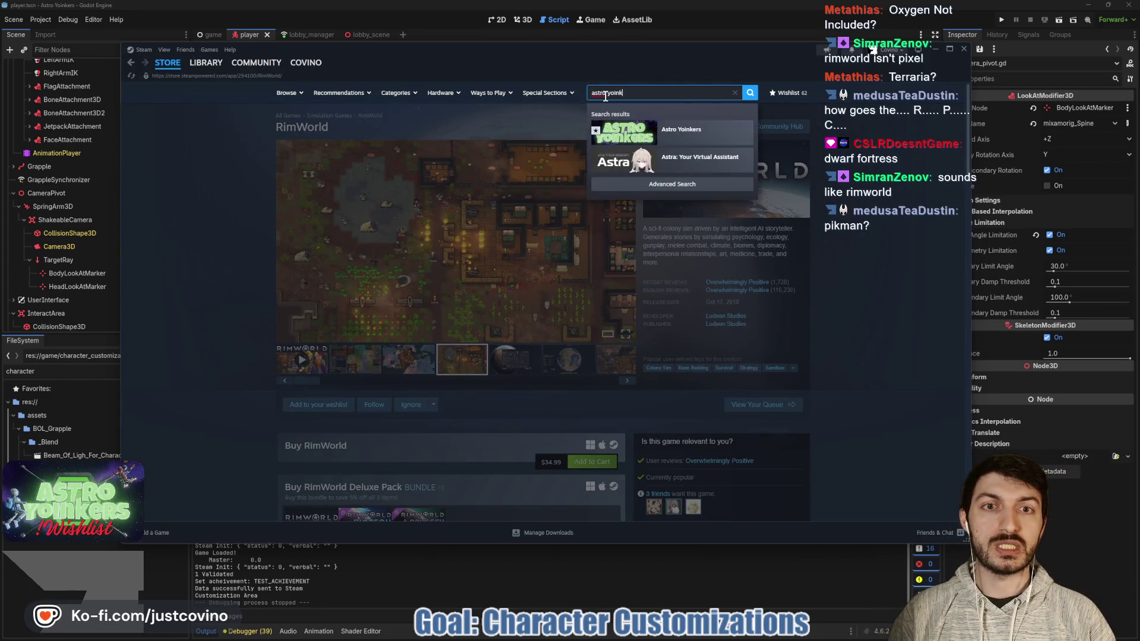
left_click(653, 127)
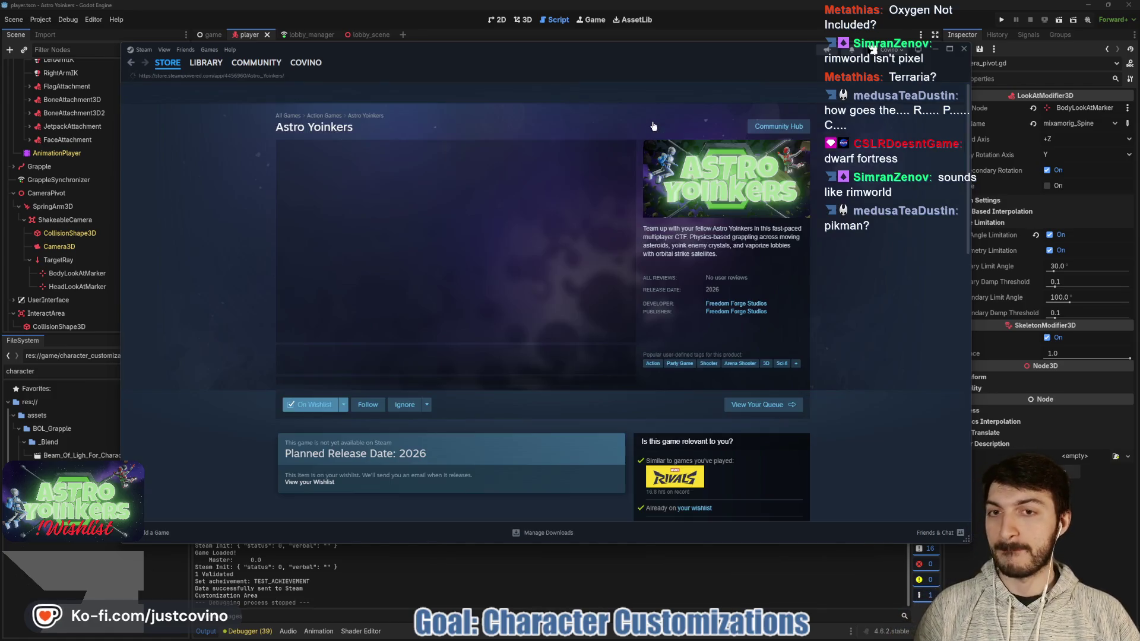
left_click(937, 48)
left_click(624, 256)
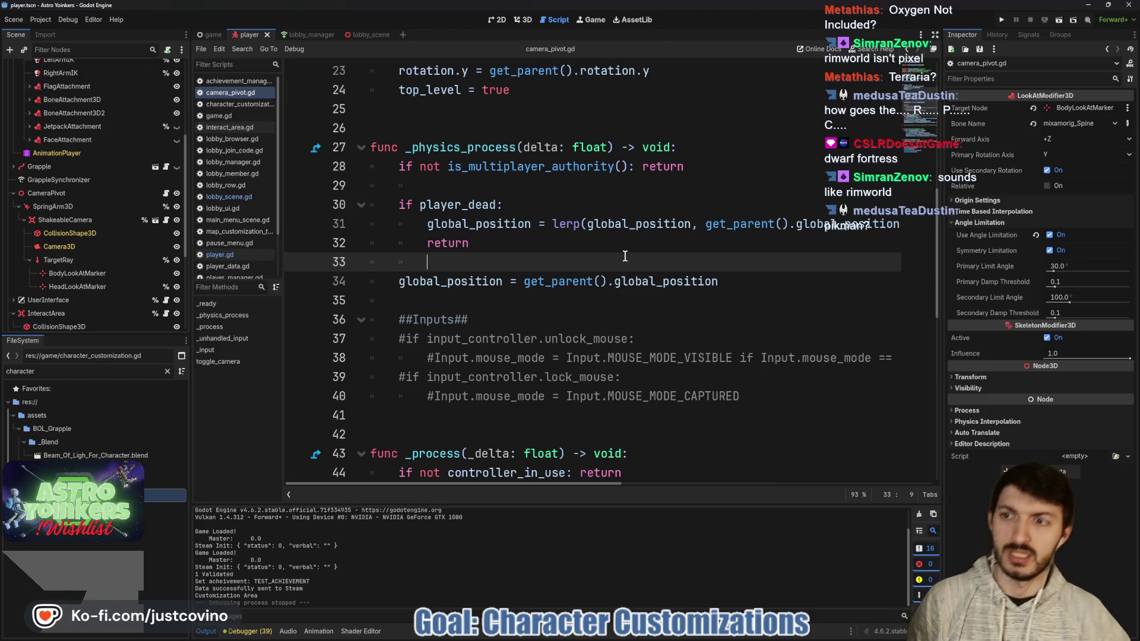
scroll(564, 205, "up", 2)
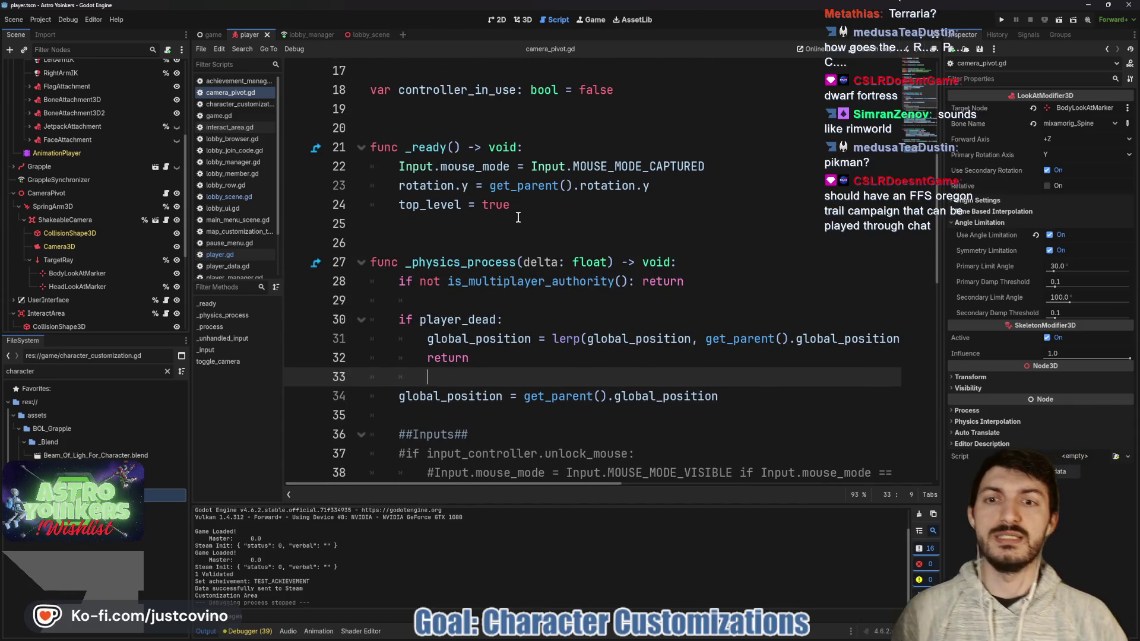
left_click(456, 241)
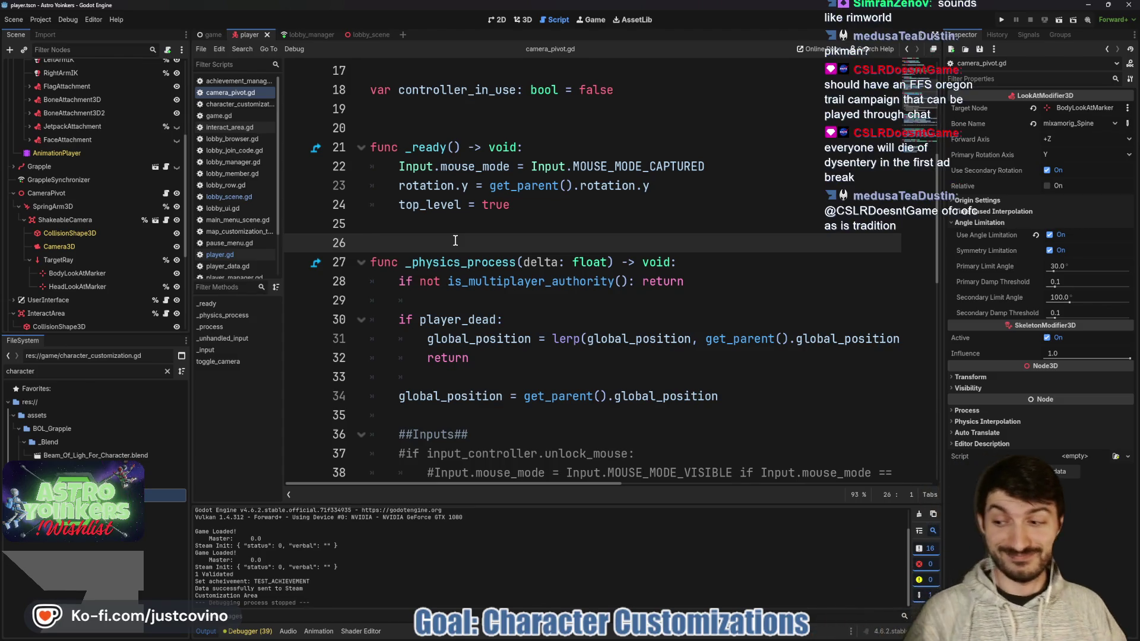
left_click(569, 230)
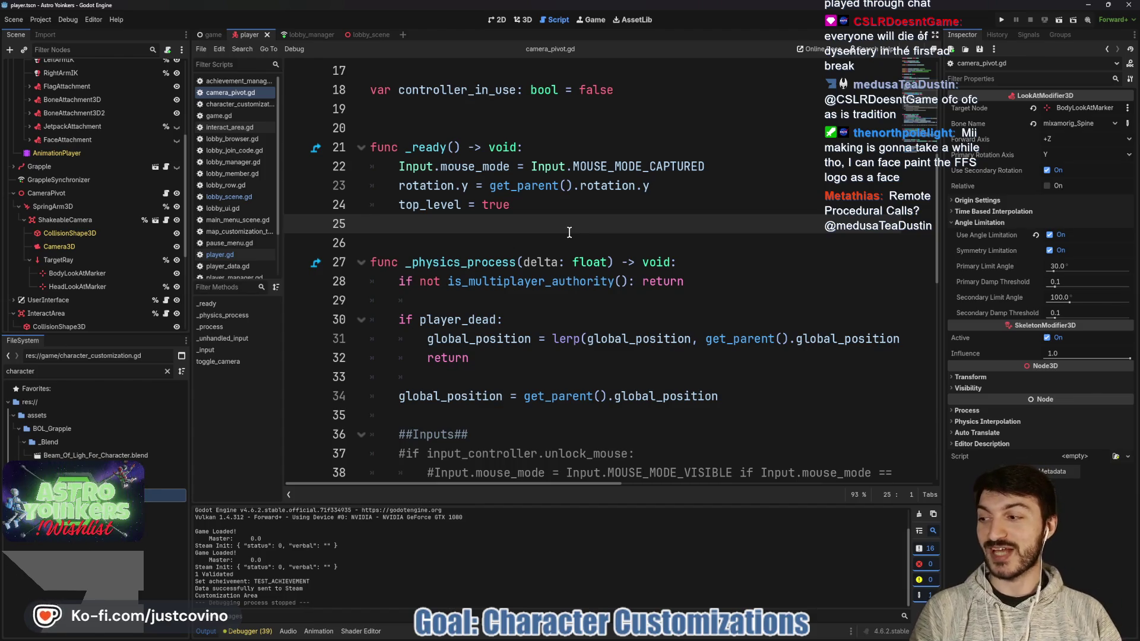
left_click(473, 243)
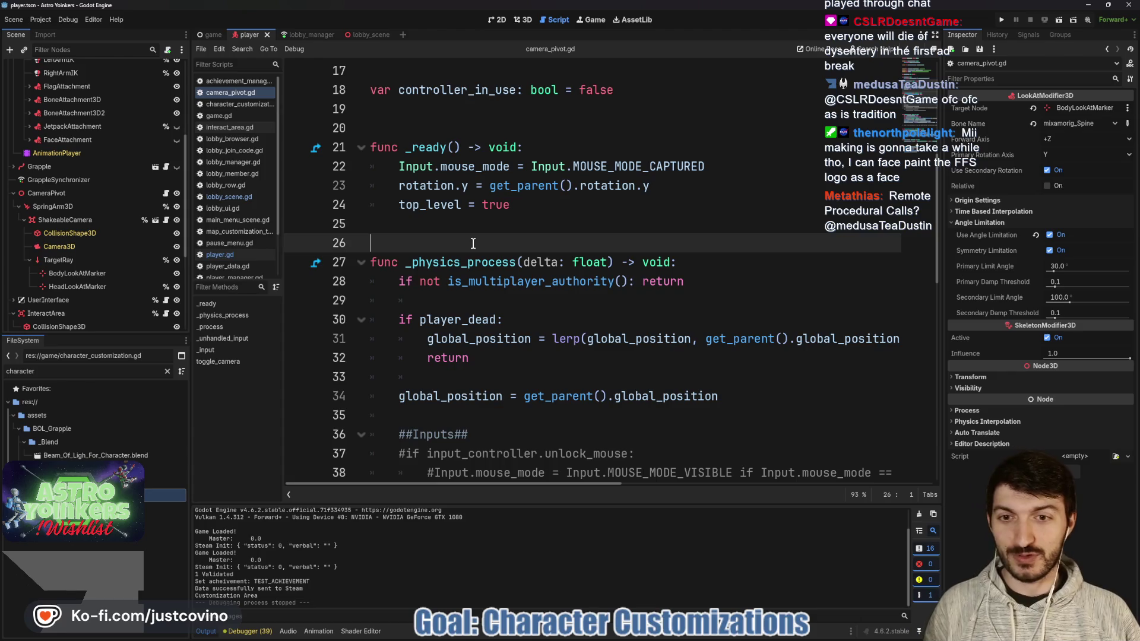
left_click(454, 222)
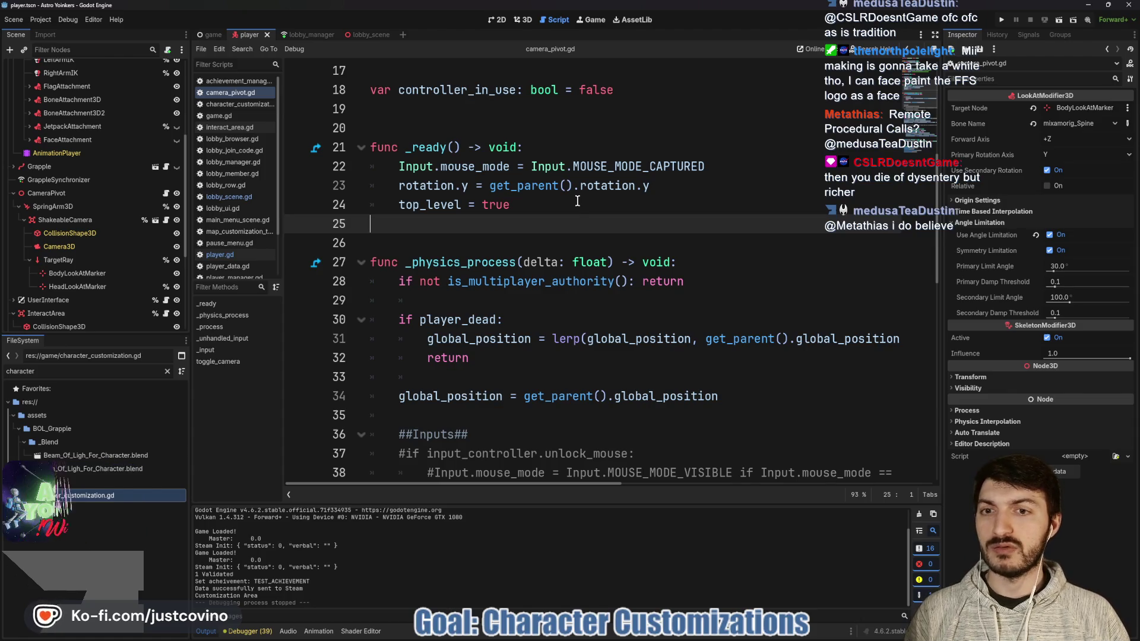
left_click(577, 201)
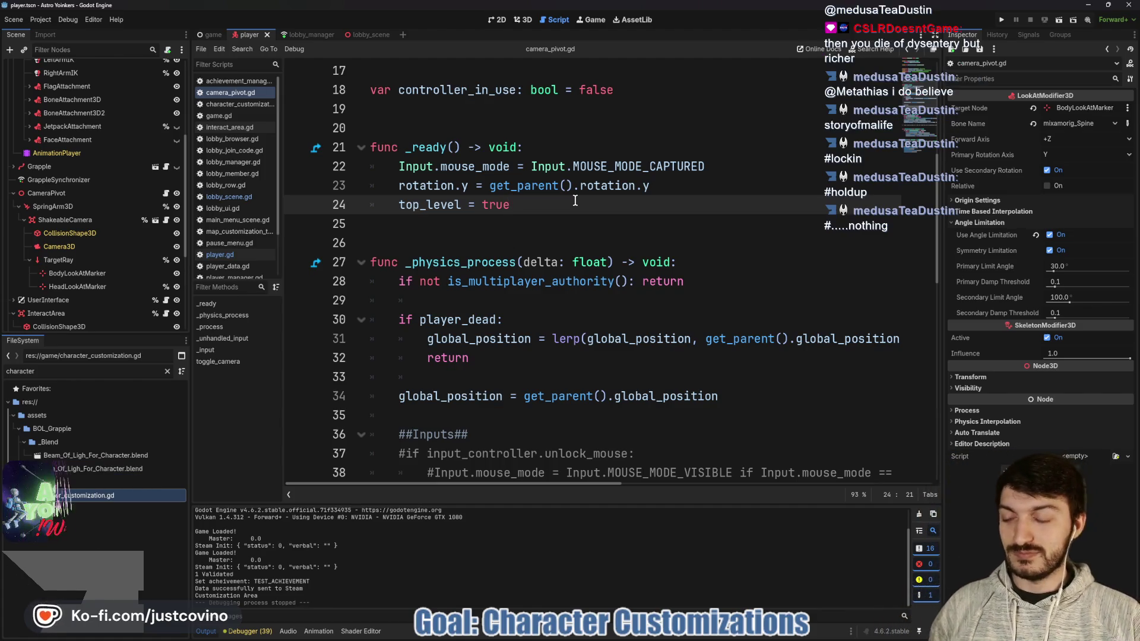
left_click(558, 223)
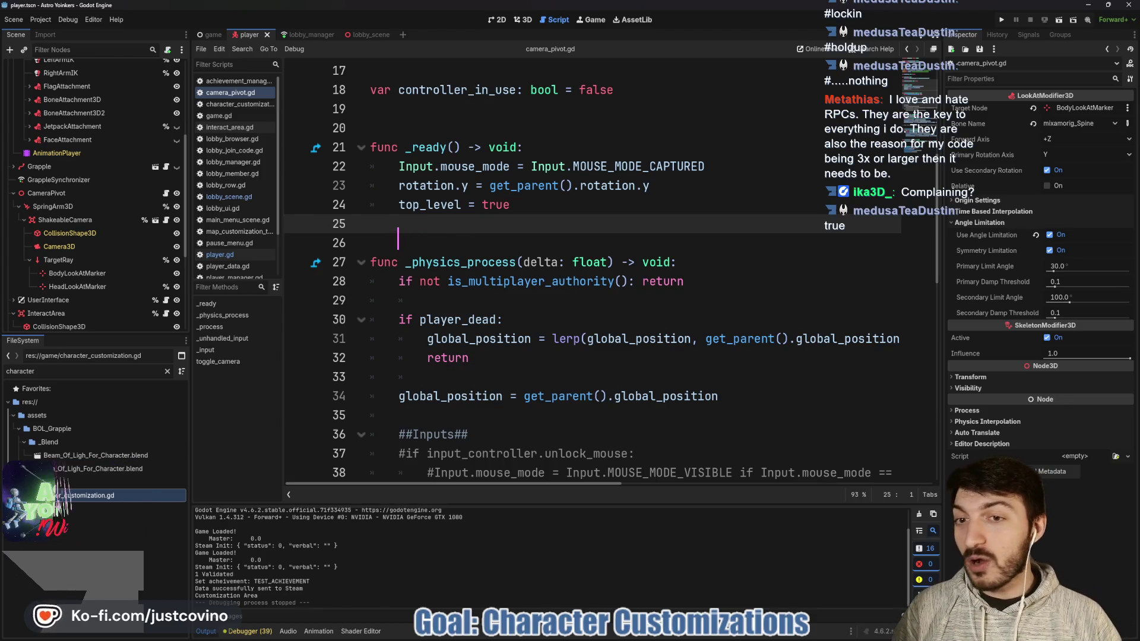
type("1-2hr")
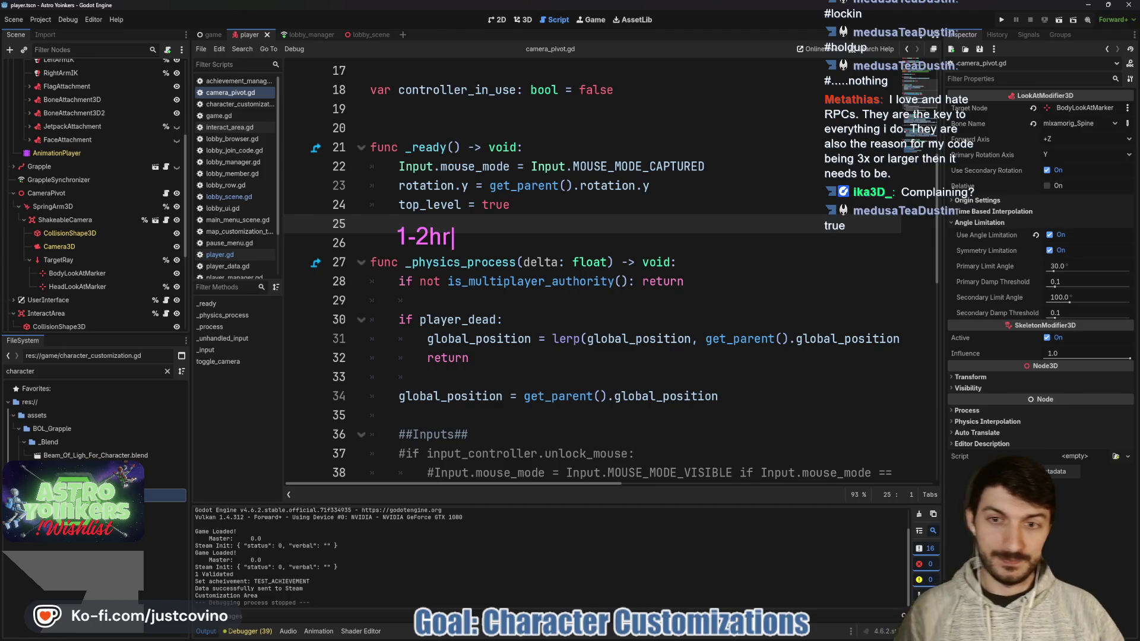
Step: Mark and clear the 1-2hr note, then bring the Astro Yoinkers Steam page forward
left_click_drag(459, 218, 461, 265)
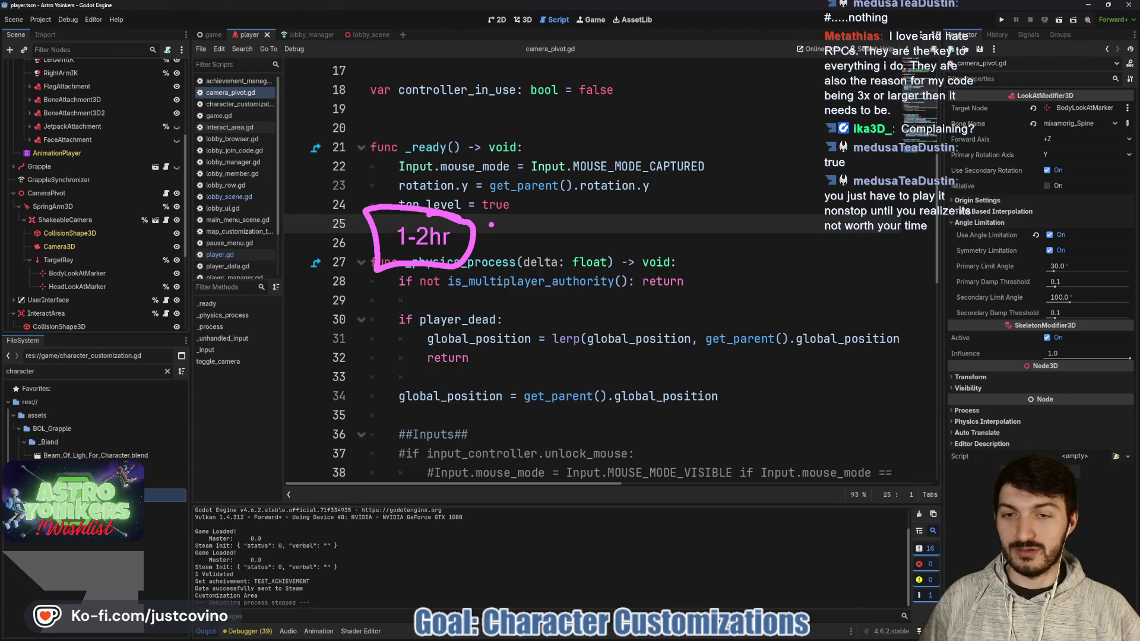
key("Escape")
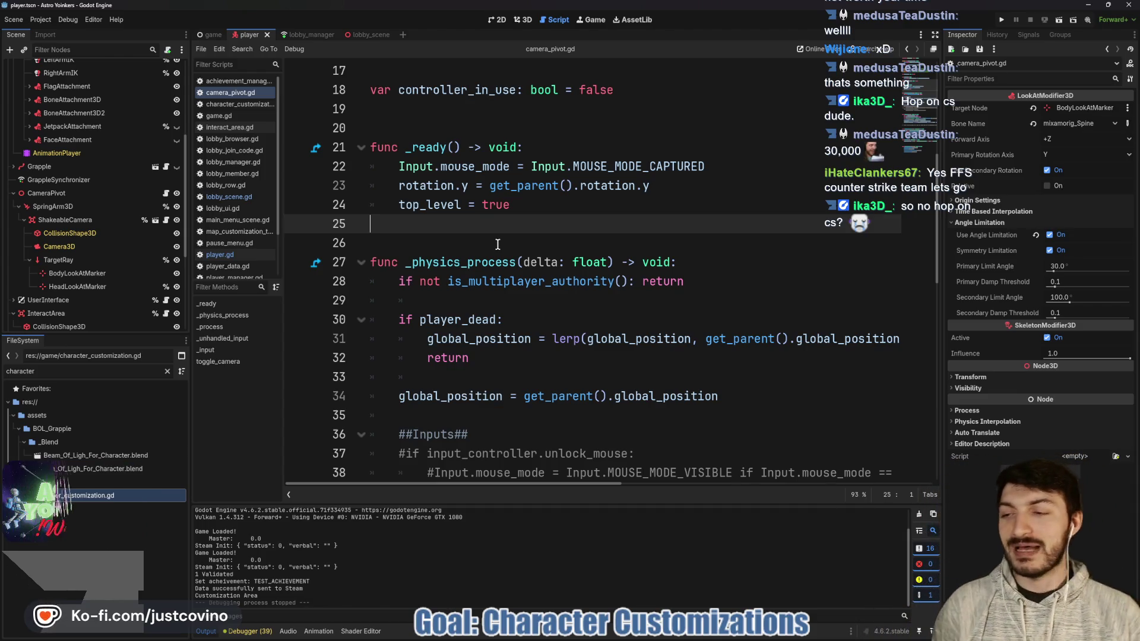
left_click(660, 636)
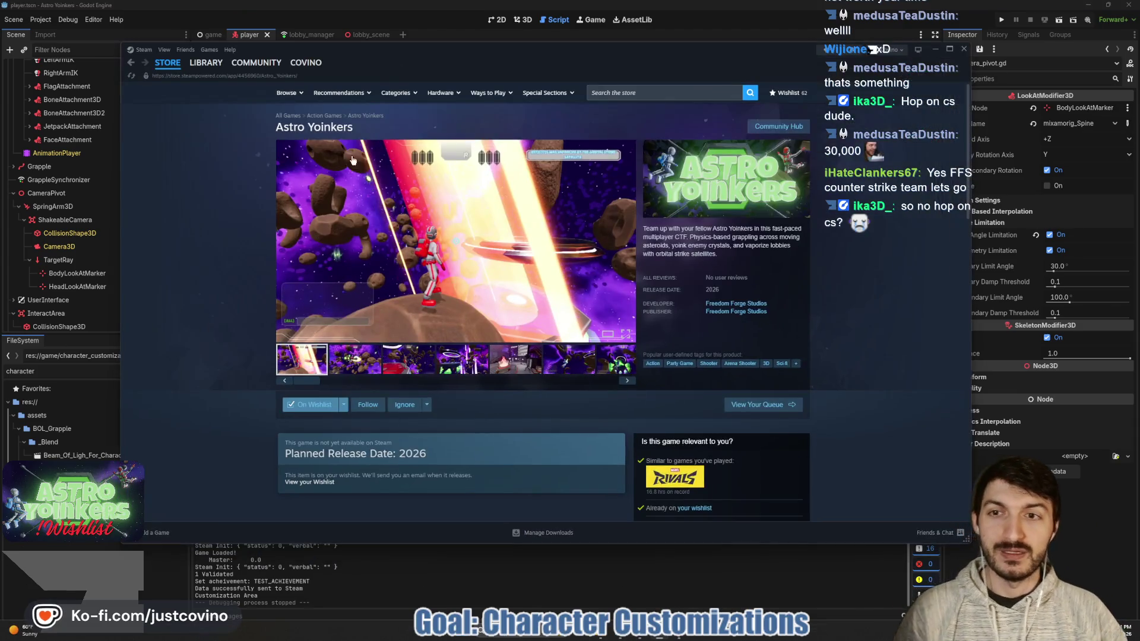
Step: Scroll through the Steam game library, then return to Godot's camera_pivot.gd script
left_click(206, 62)
scroll(185, 201, "down", 5)
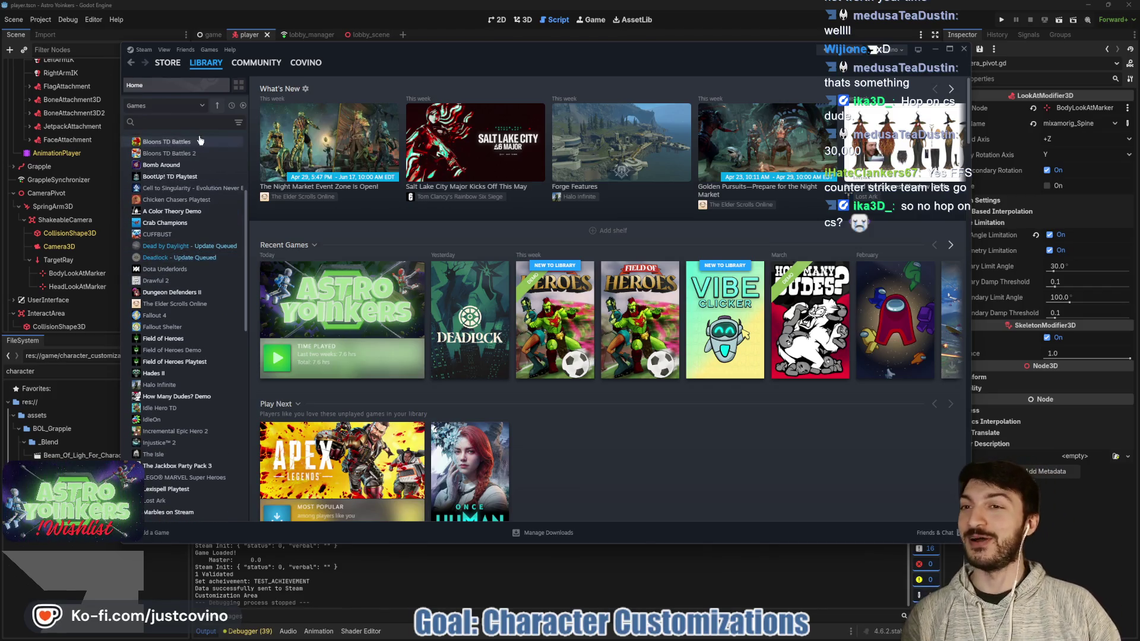
scroll(177, 244, "up", 5)
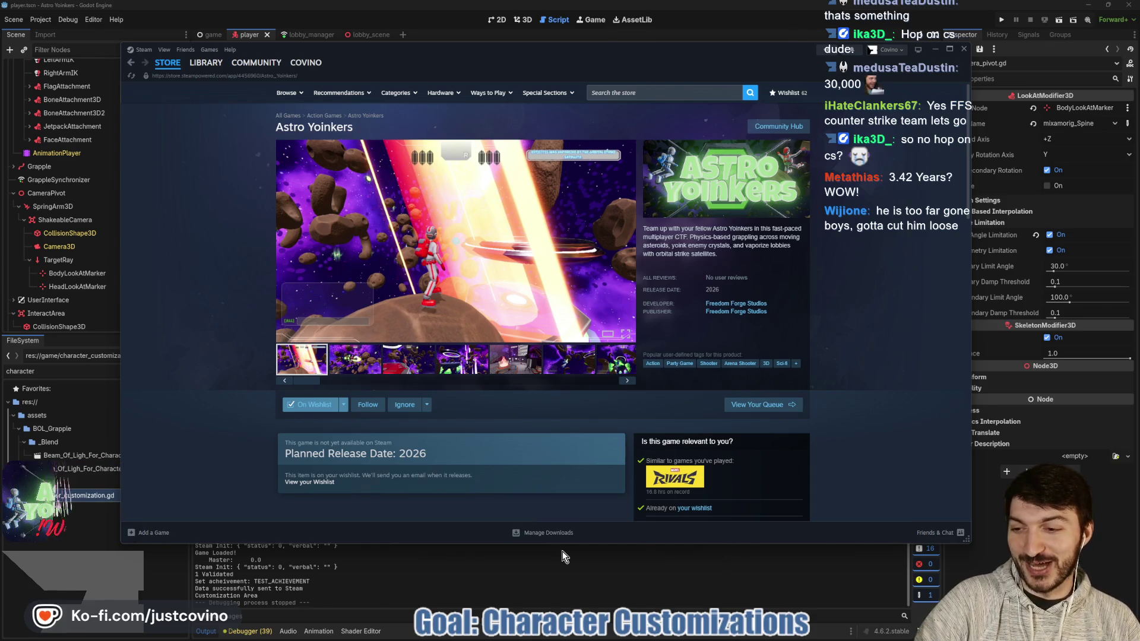
left_click(514, 576)
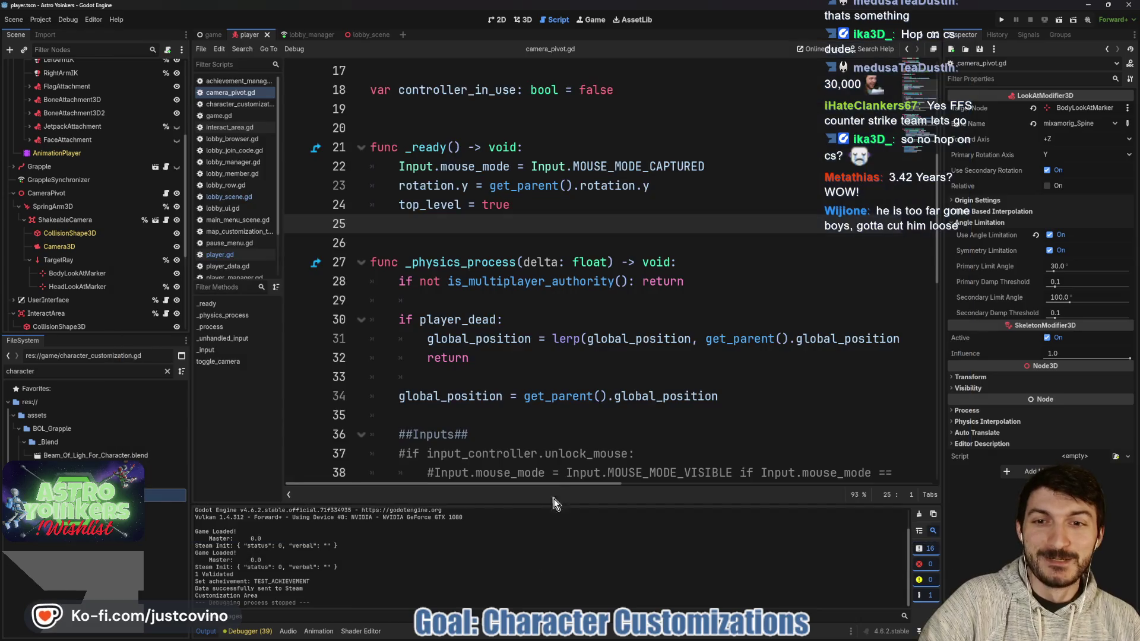
left_click(496, 237)
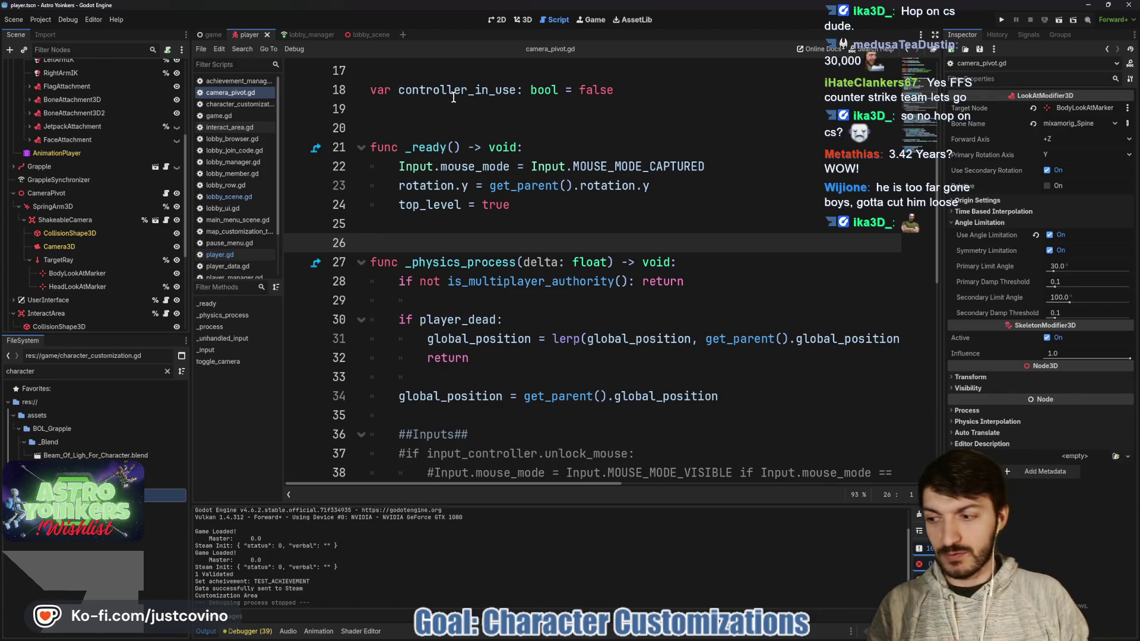
left_click(442, 226)
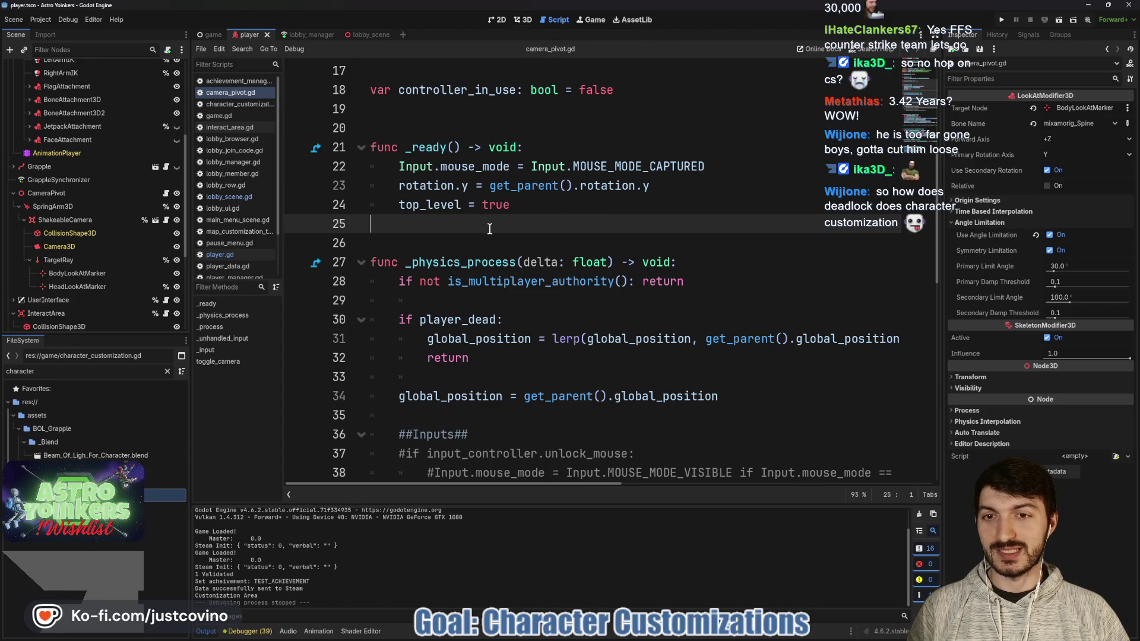
Step: Save with Ctrl+S, keeping camera_pivot.gd's code unchanged
key("ctrl+s")
key("ctrl+s")
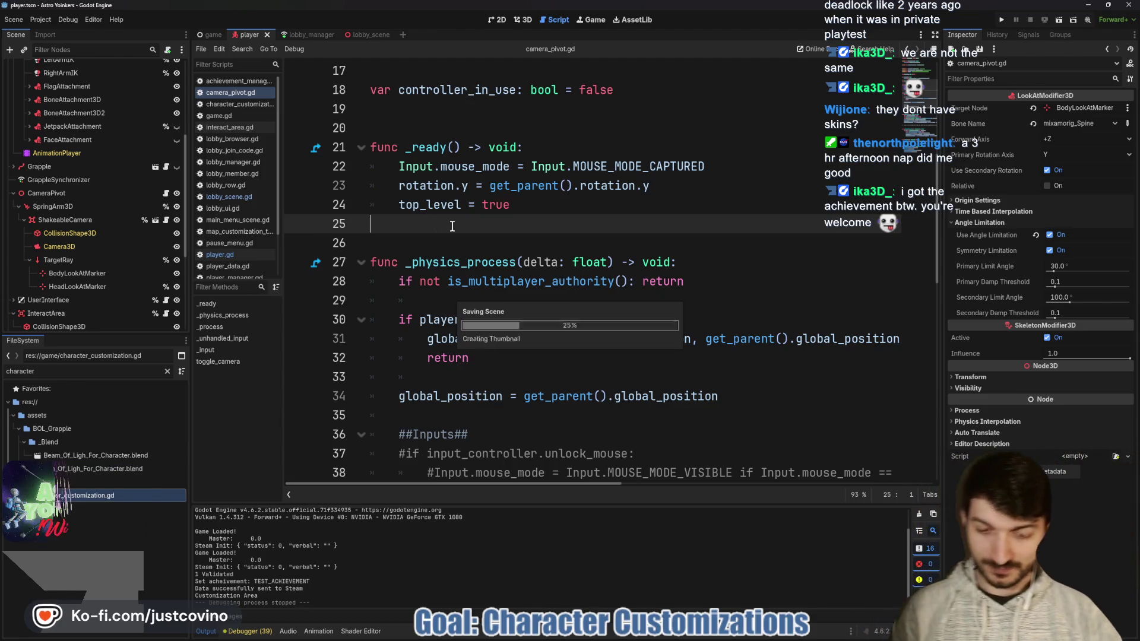
left_click(504, 235)
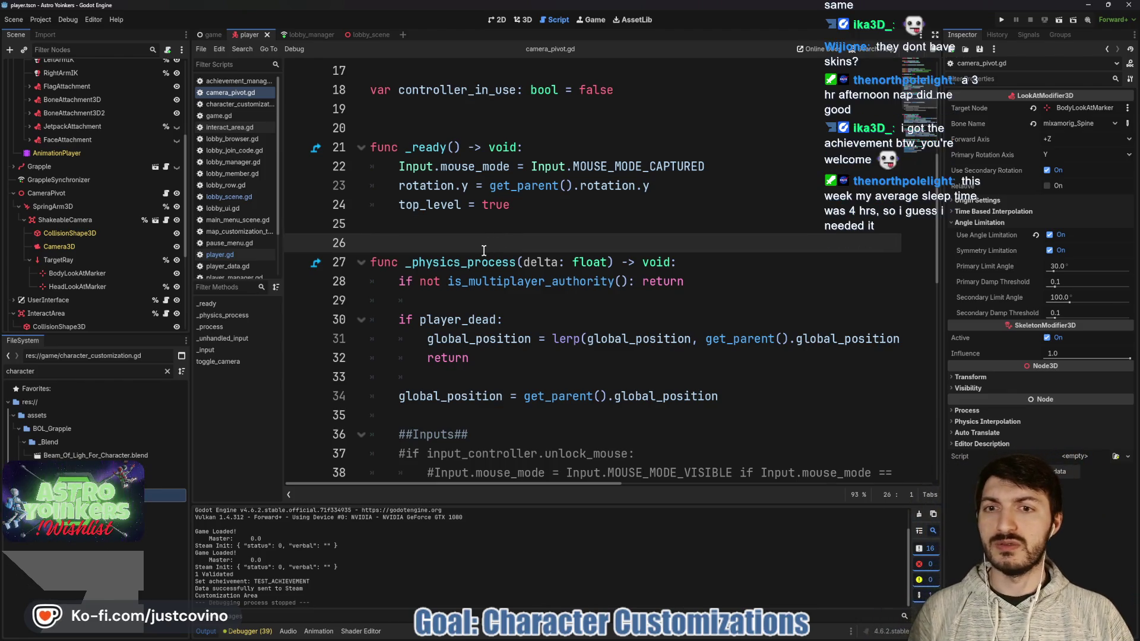
scroll(486, 251, "up", 5)
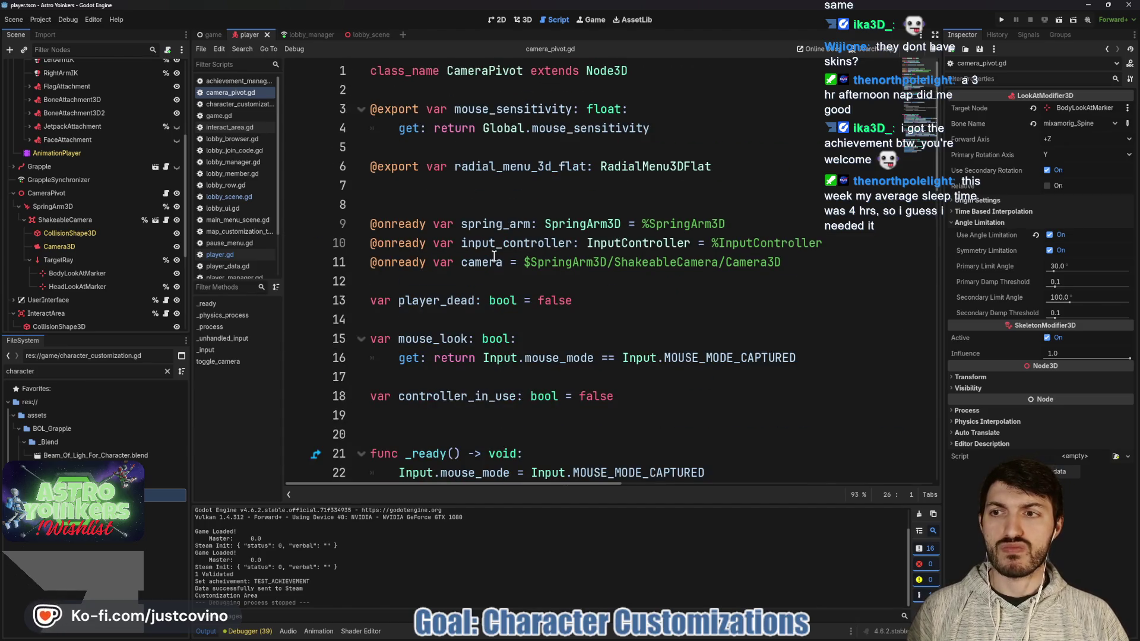
scroll(422, 246, "down", 6)
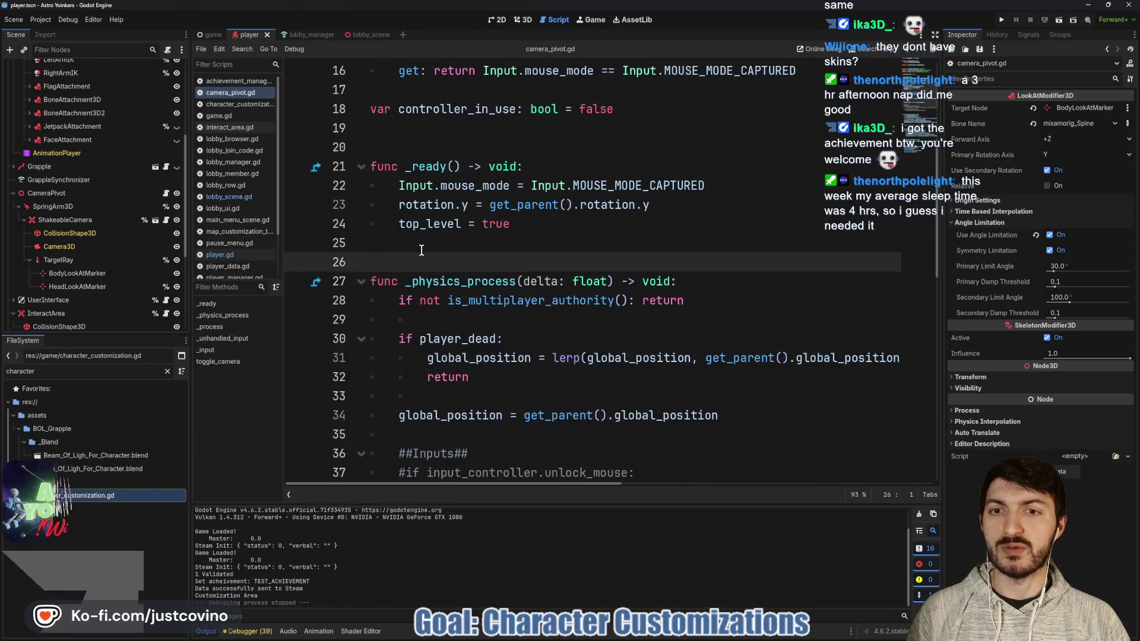
scroll(422, 246, "down", 1)
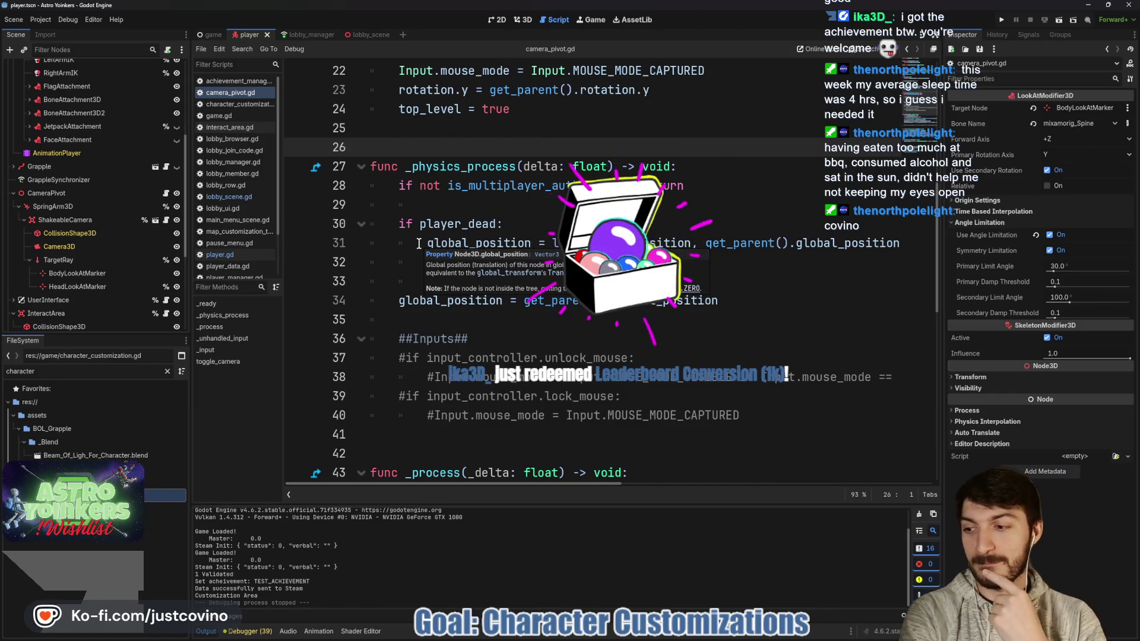
left_click(410, 224)
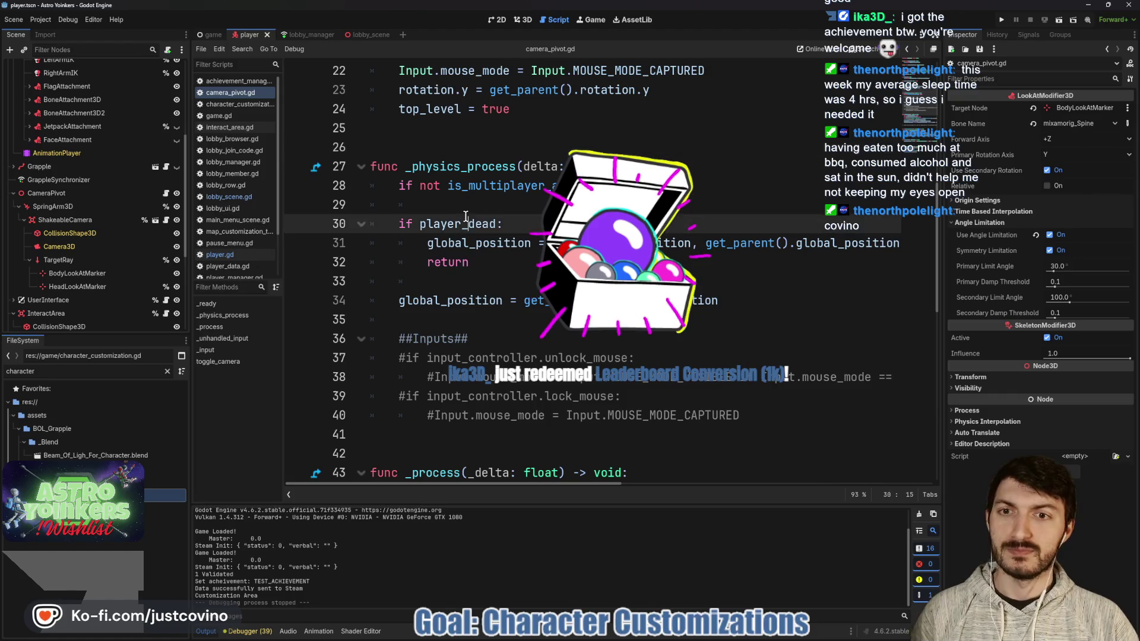
left_click(410, 205)
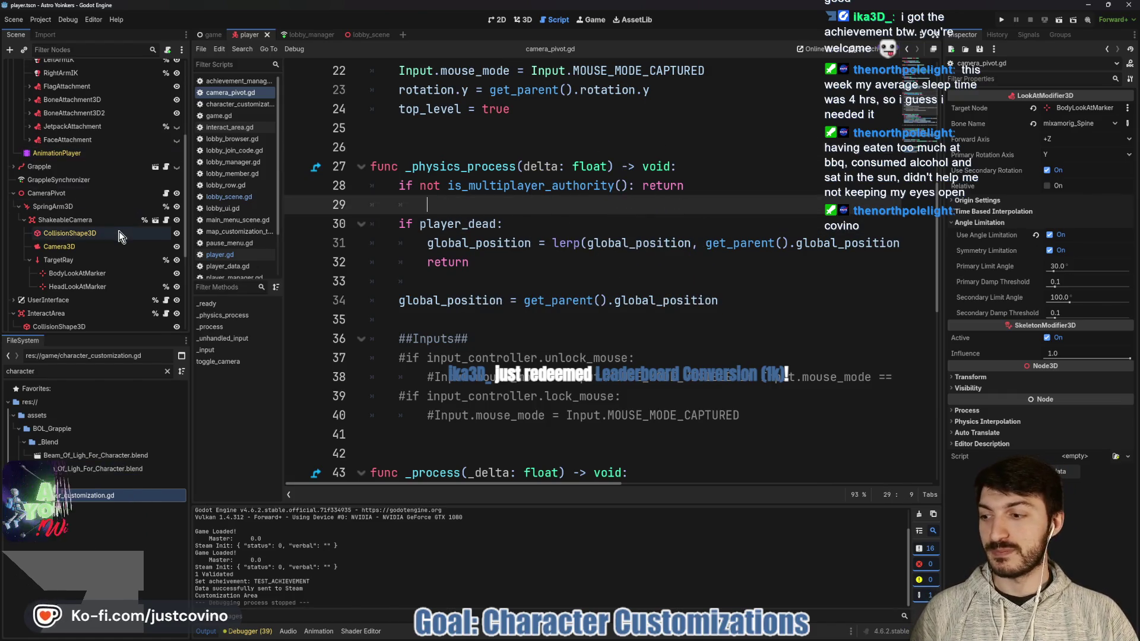
scroll(101, 262, "up", 5)
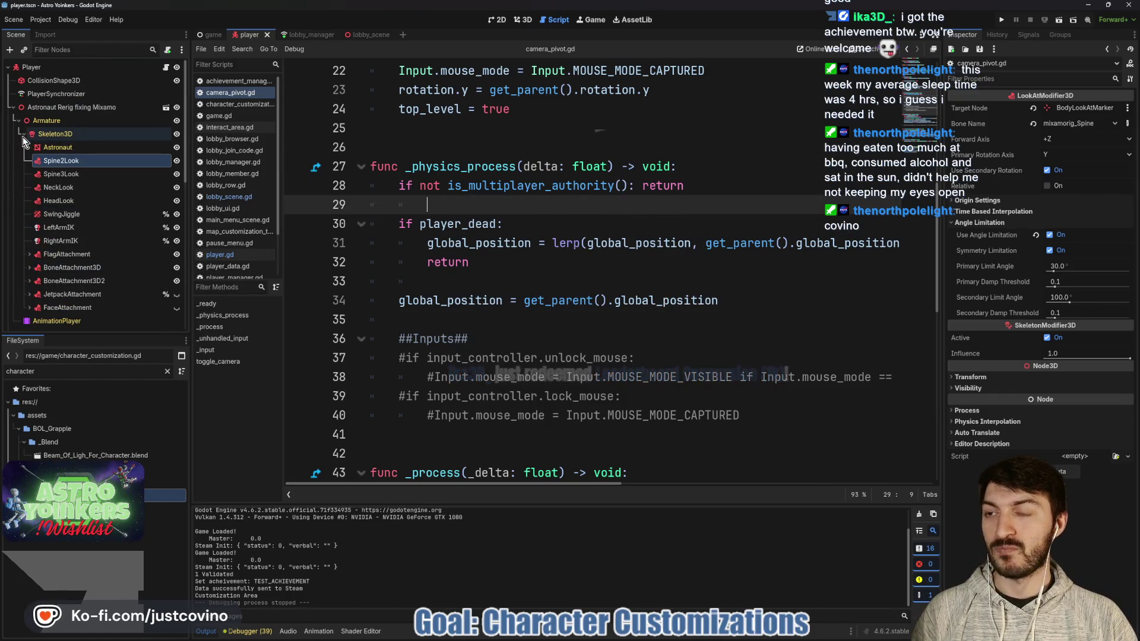
Step: Review toggle_character_customization in player.gd, then view the astronaut in the 3D workspace
left_click(166, 68)
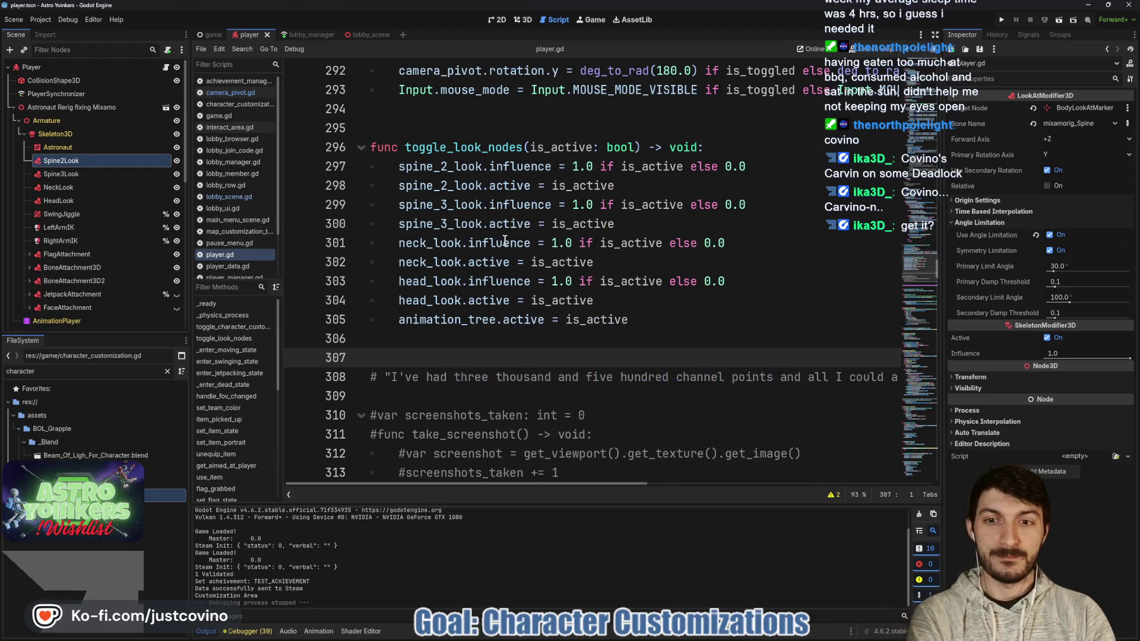
scroll(505, 240, "up", 3)
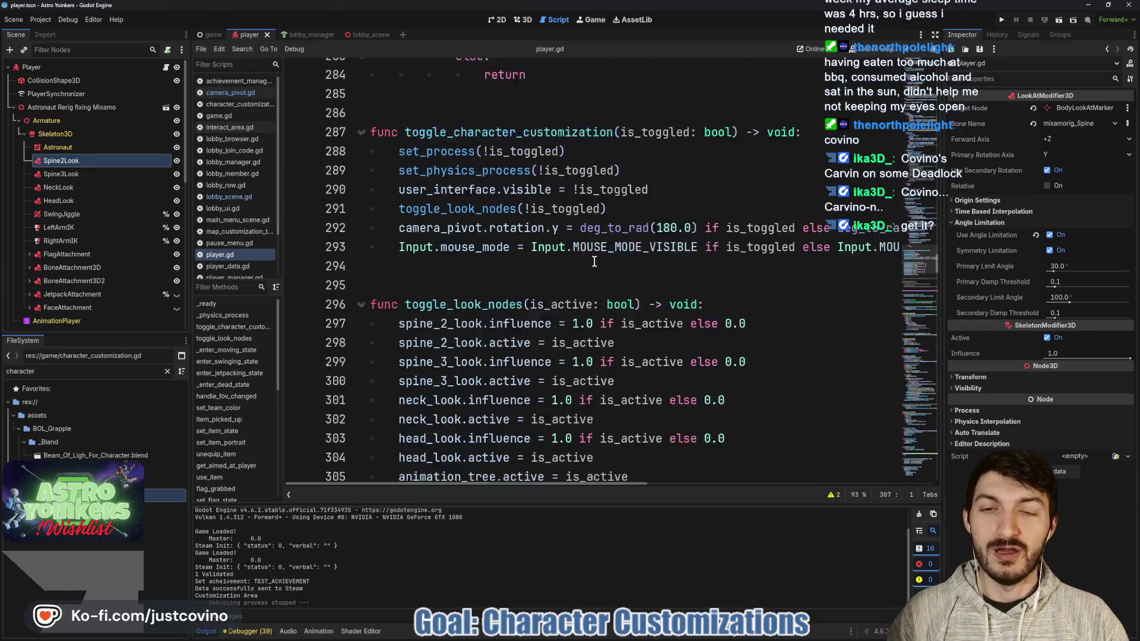
left_click(480, 282)
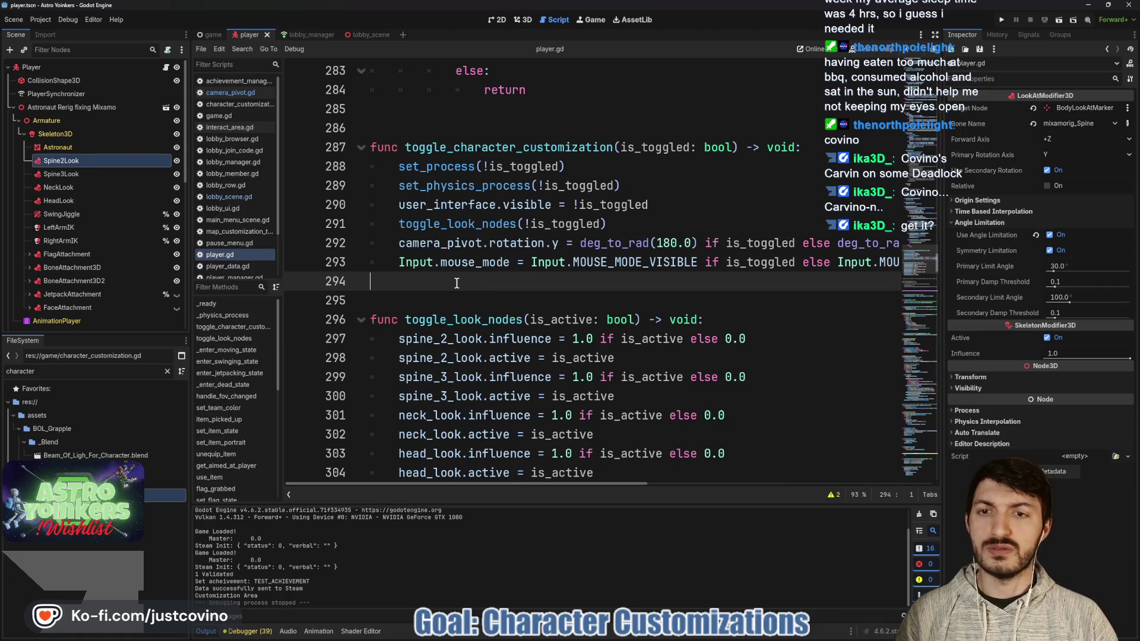
left_click(523, 21)
scroll(592, 250, "down", 3)
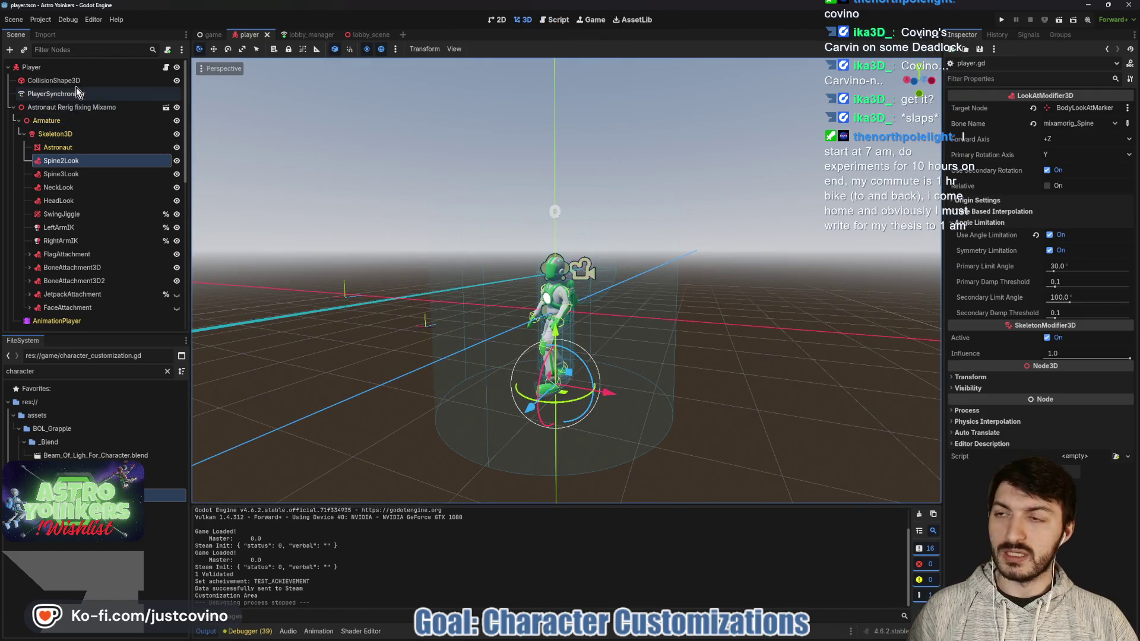
Step: Select the Player root node and open Create New Node with Ctrl+A
left_click(72, 70)
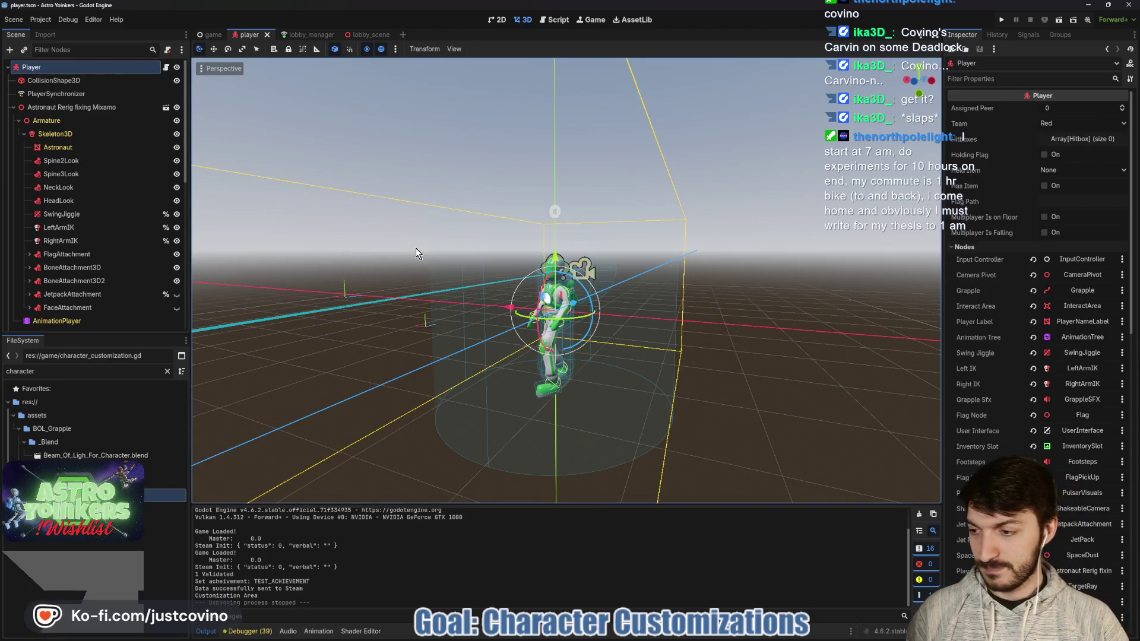
key("ctrl+a")
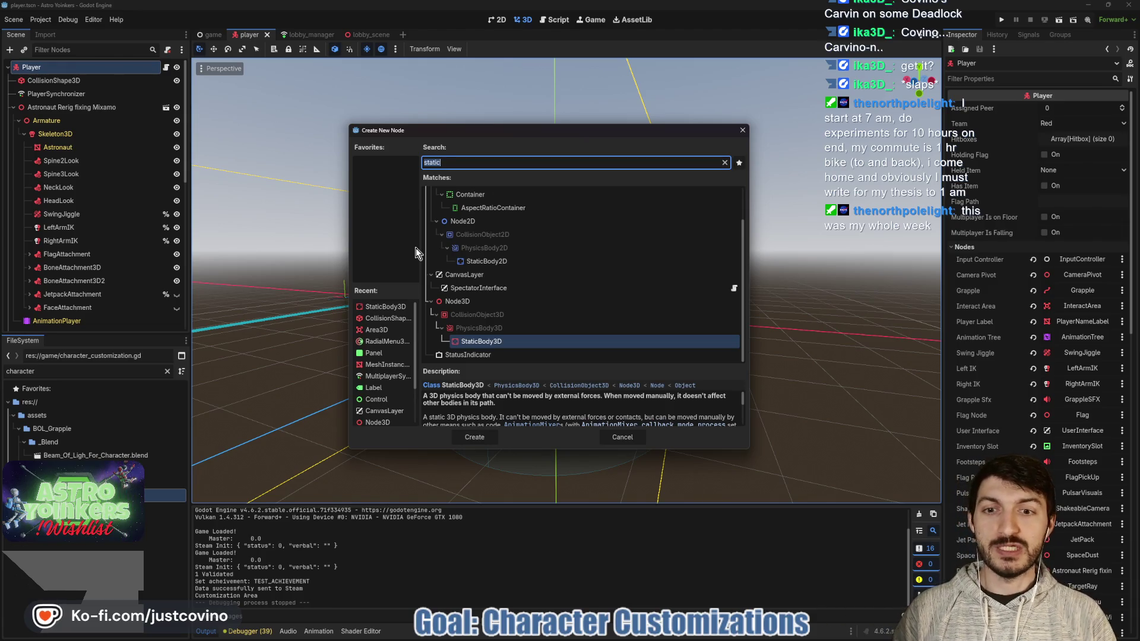
Step: Add a Marker3D child node under Player
type("marker")
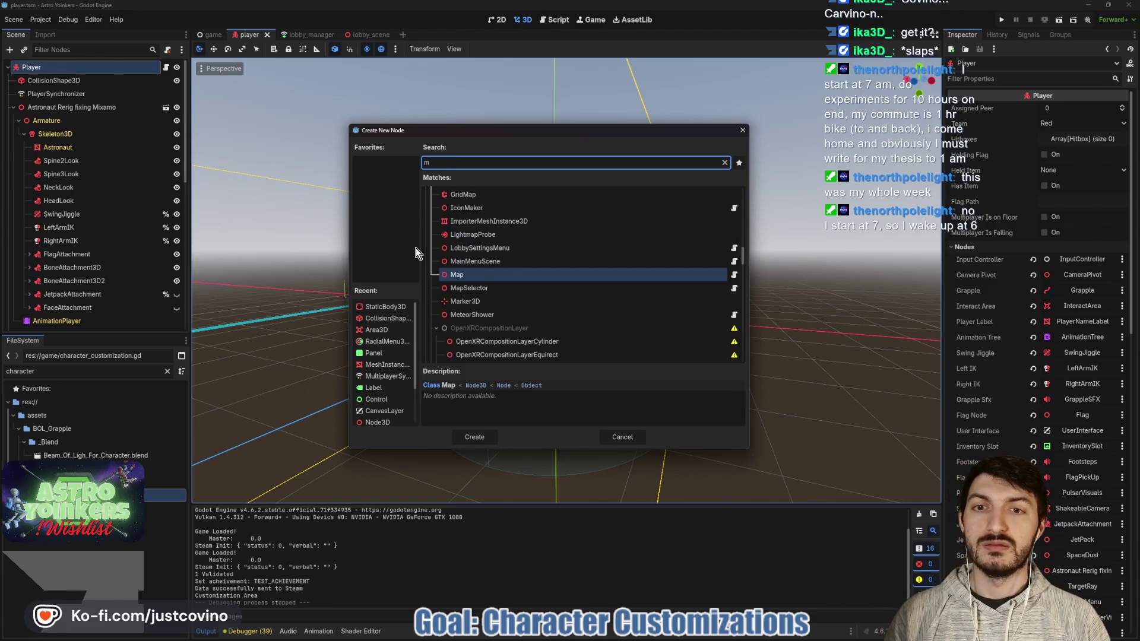
left_click(475, 347)
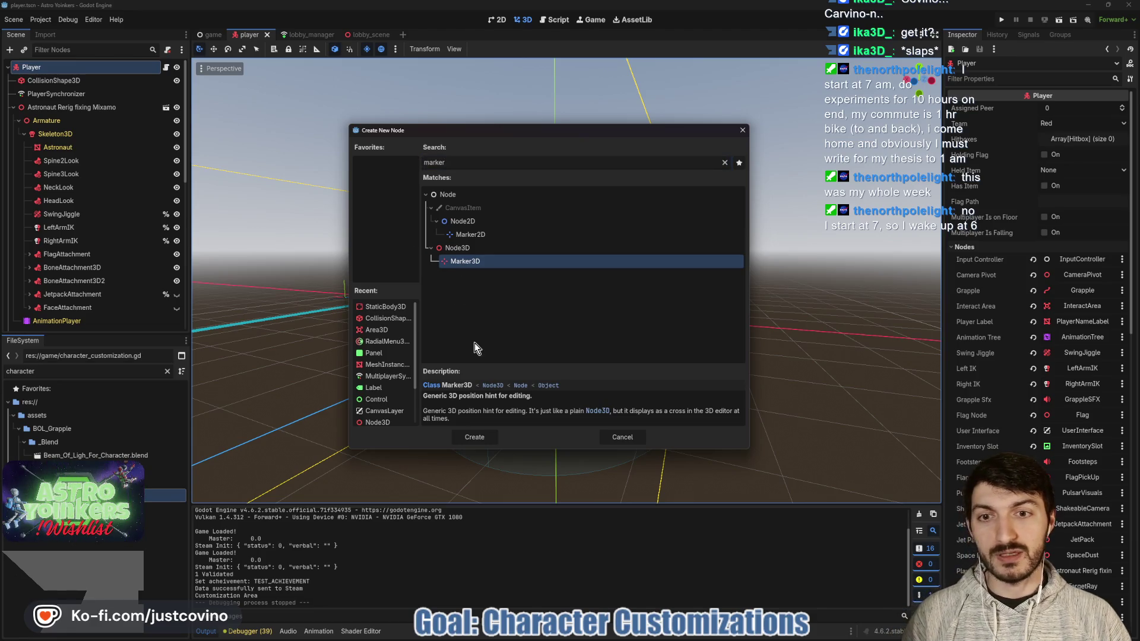
left_click(475, 438)
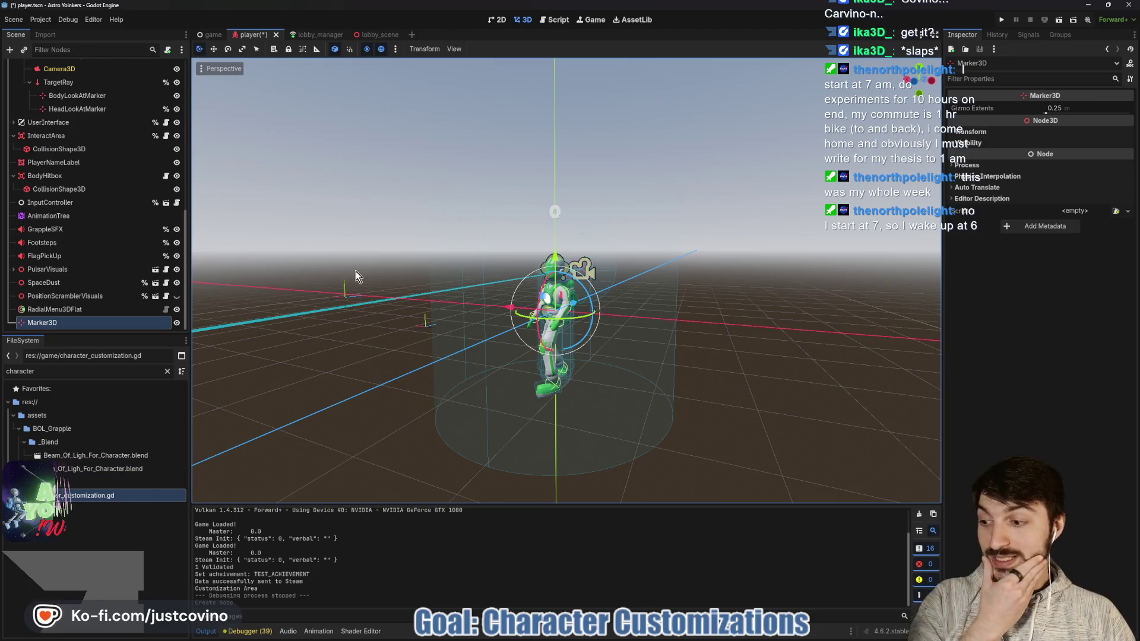
Step: Rename the new node CustomizationMarker and save the player scene
double_click(76, 324)
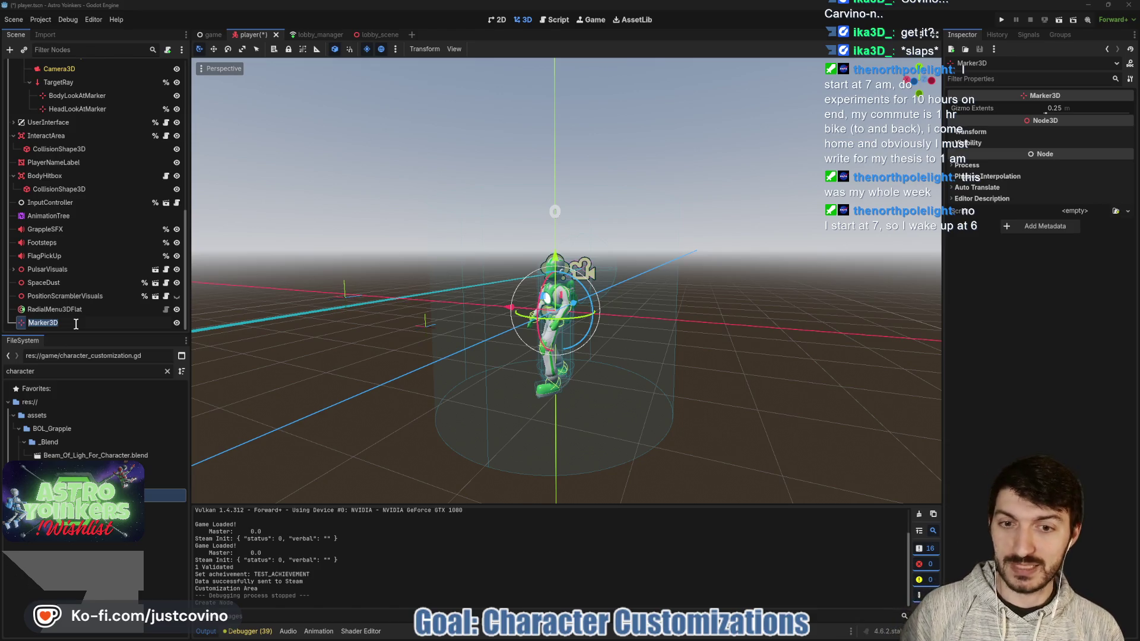
type("Customizzation")
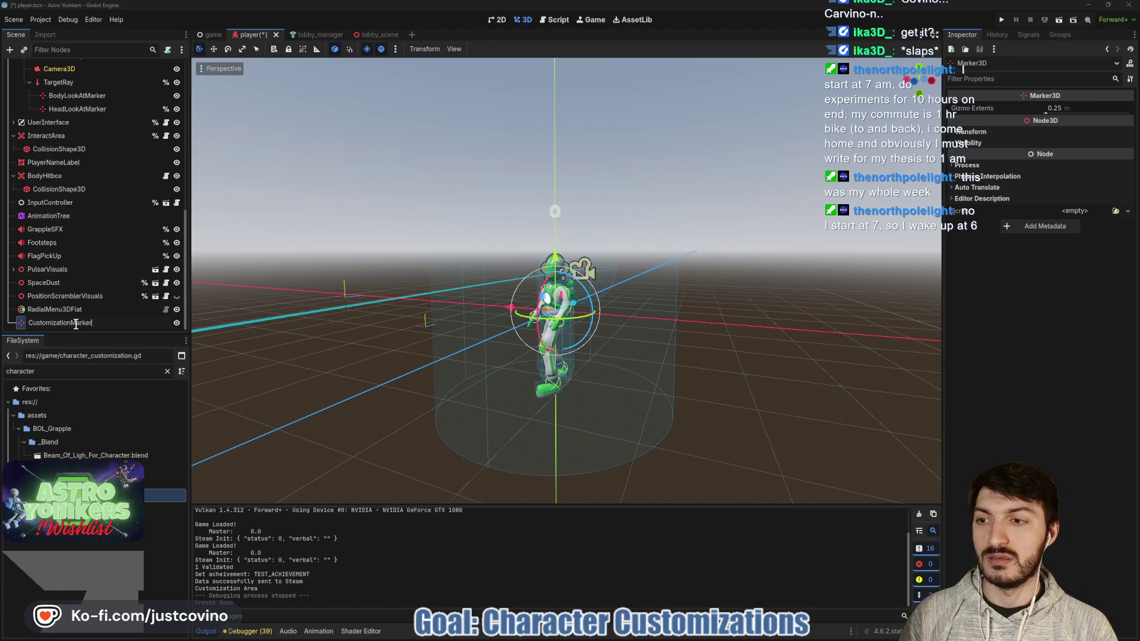
key("Return")
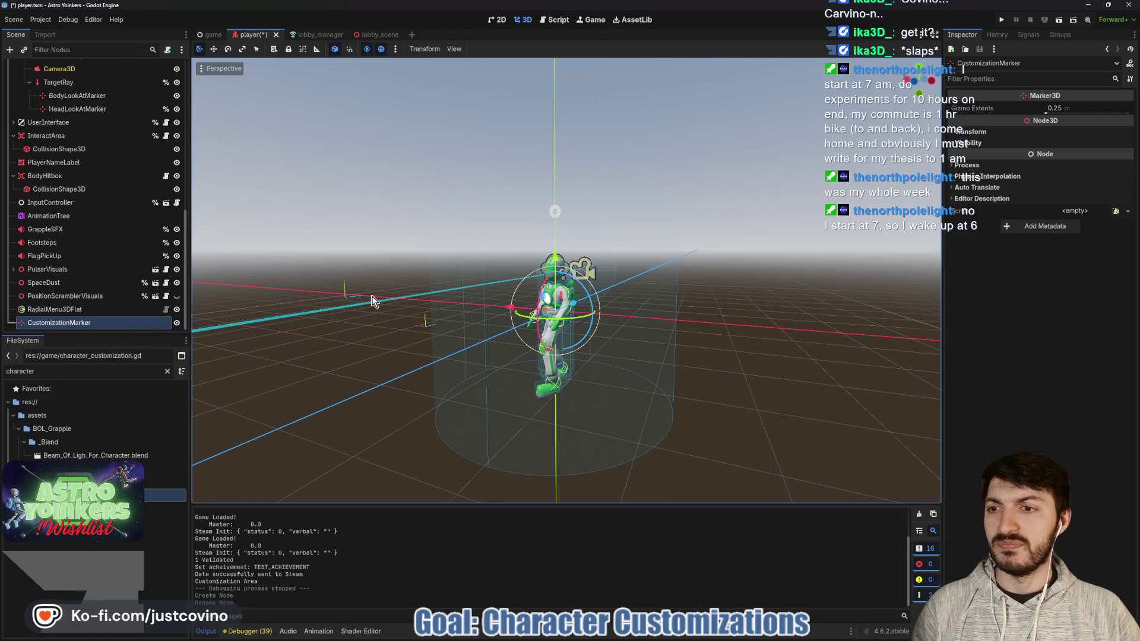
left_click_drag(374, 301, 428, 297)
key("ctrl+s")
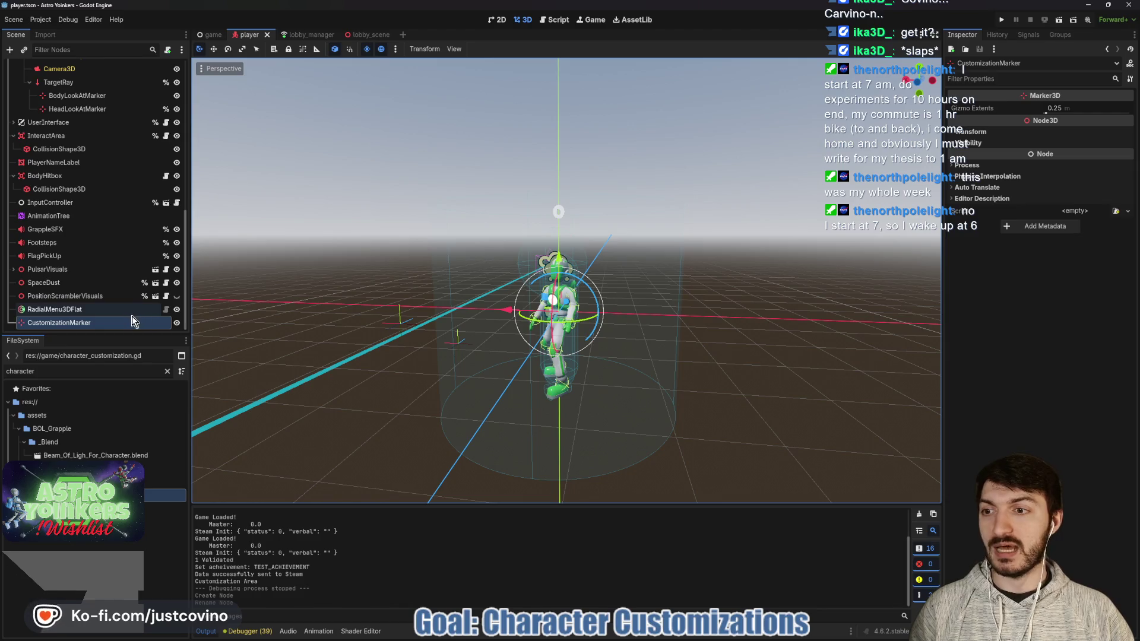
scroll(90, 263, "up", 5)
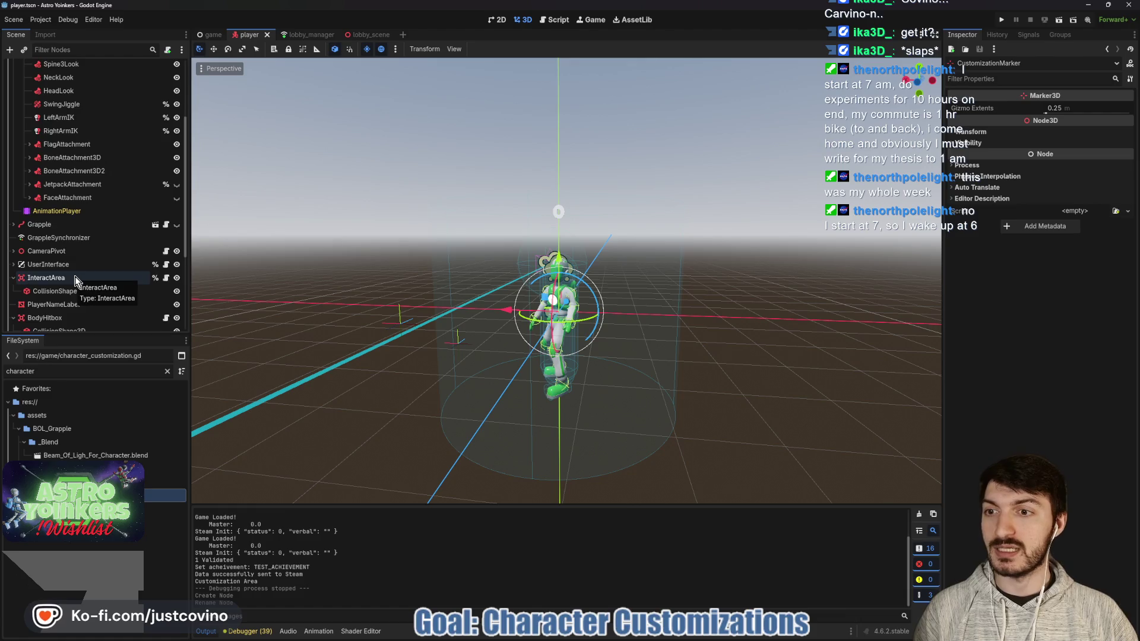
scroll(75, 276, "down", 5)
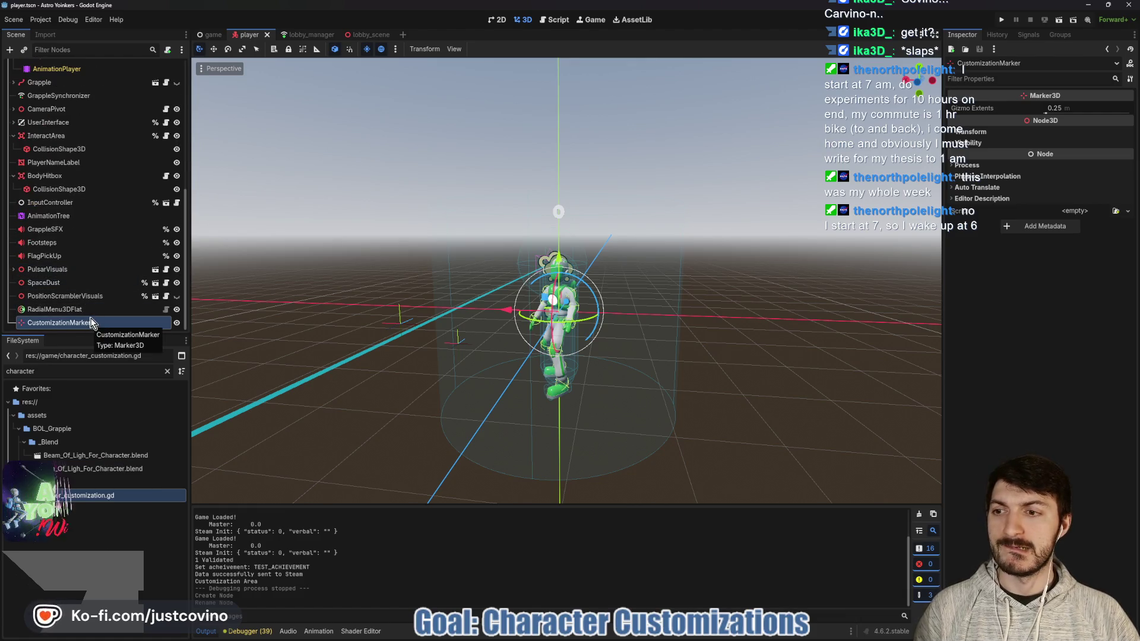
scroll(91, 310, "up", 5)
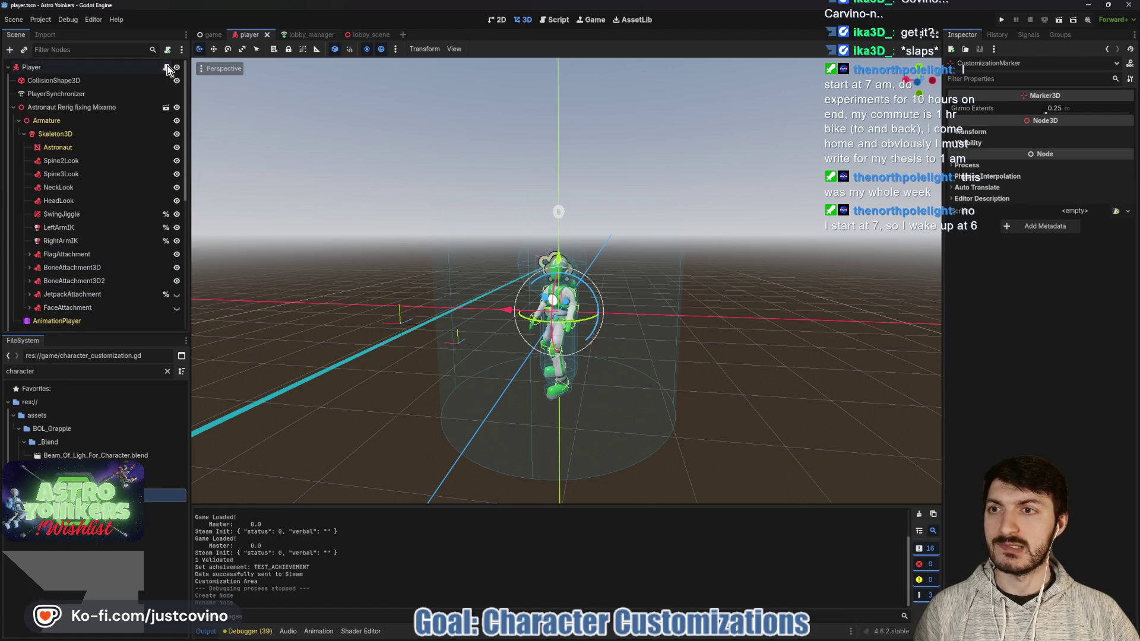
left_click(166, 67)
scroll(461, 276, "up", 15)
scroll(461, 276, "up", 20)
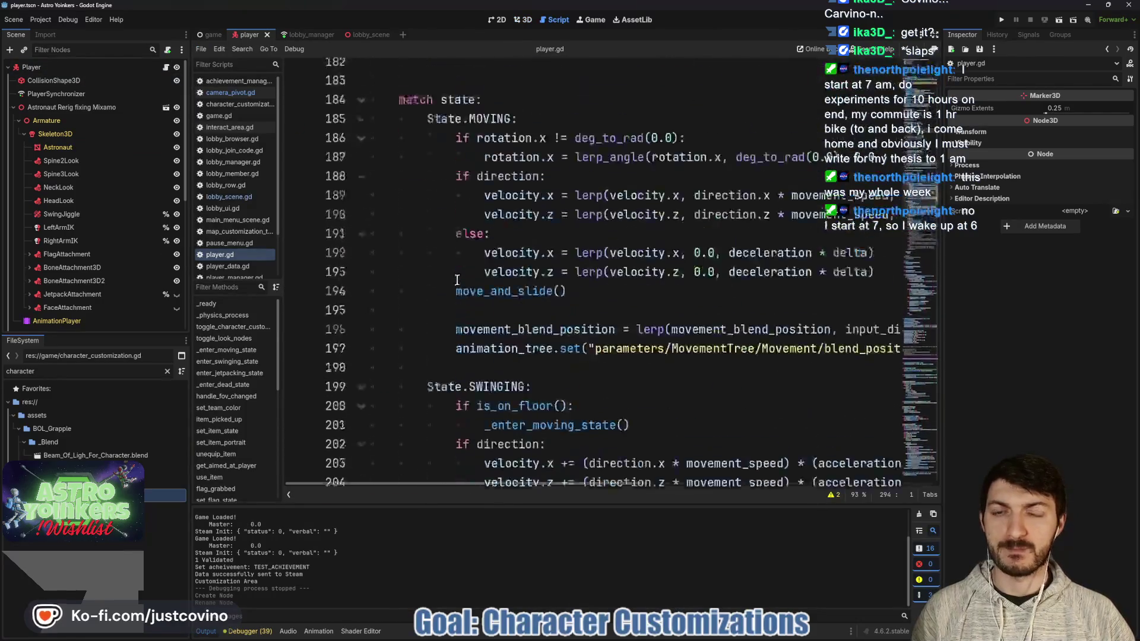
scroll(440, 299, "up", 8)
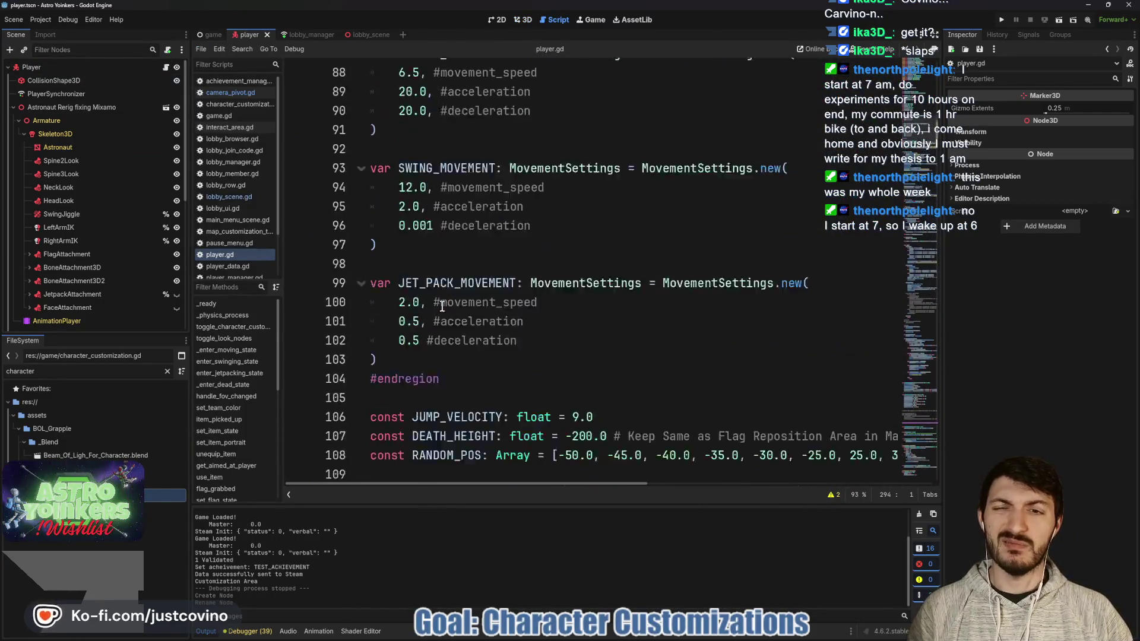
scroll(453, 287, "up", 7)
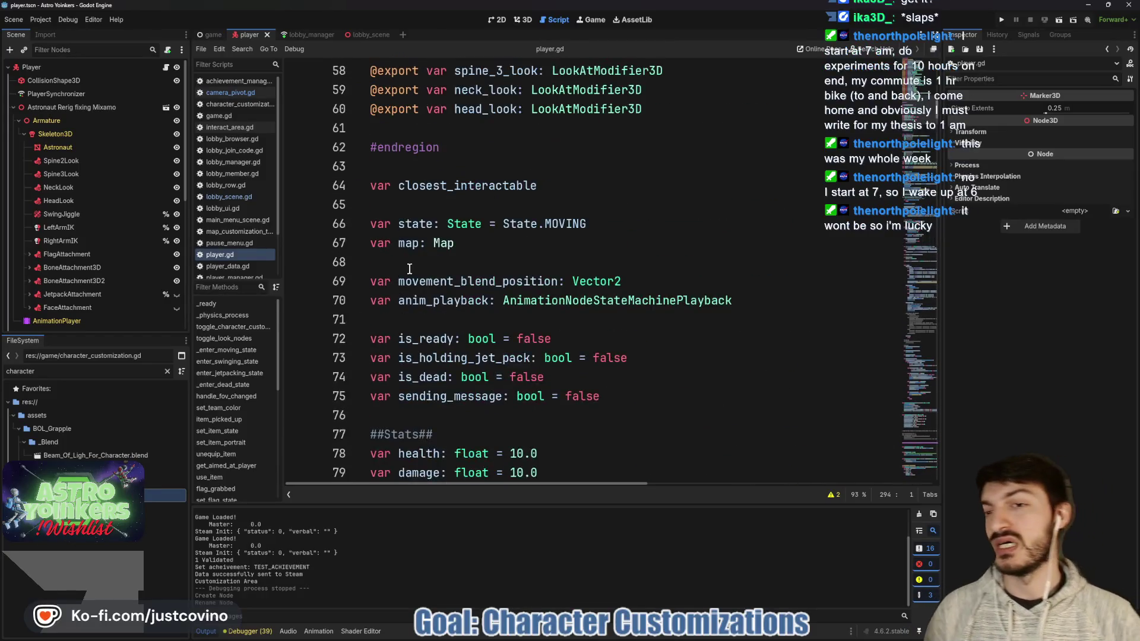
left_click(385, 358)
scroll(52, 213, "down", 2)
scroll(51, 214, "down", 5)
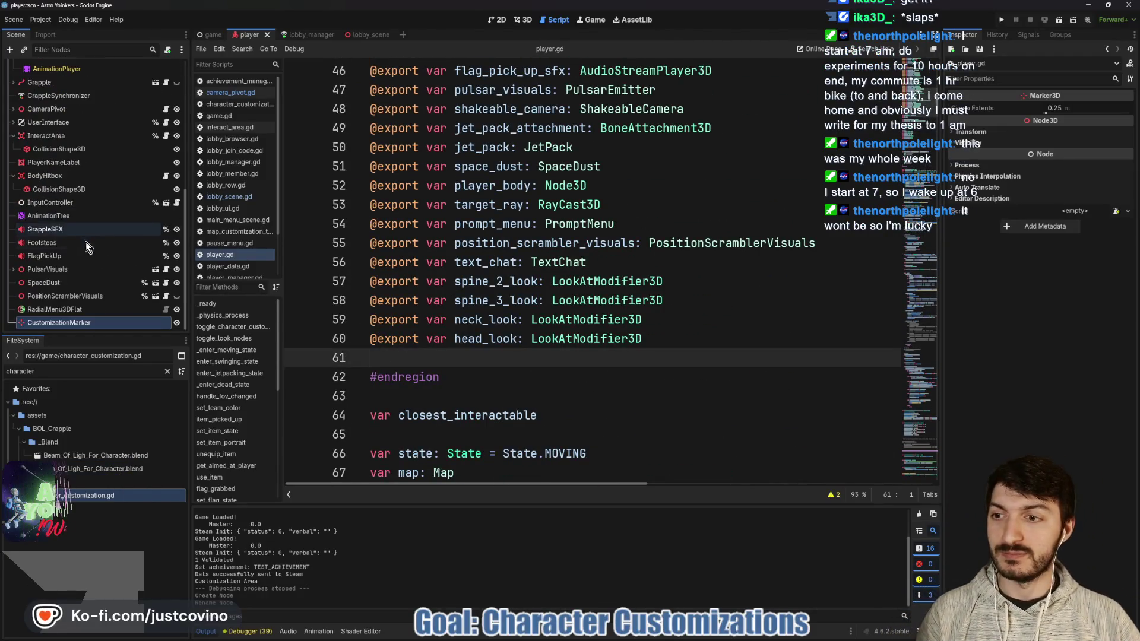
mouse_move(66, 323)
left_mouse_down()
mouse_move(394, 348)
mouse_move(390, 358)
left_mouse_up()
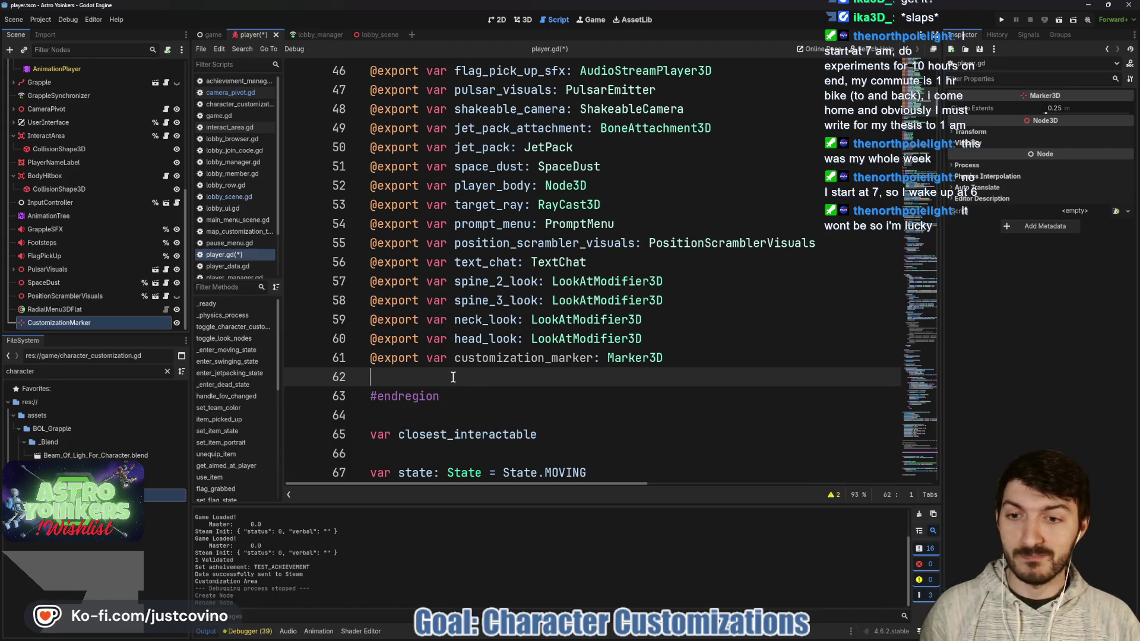
key("ctrl+s")
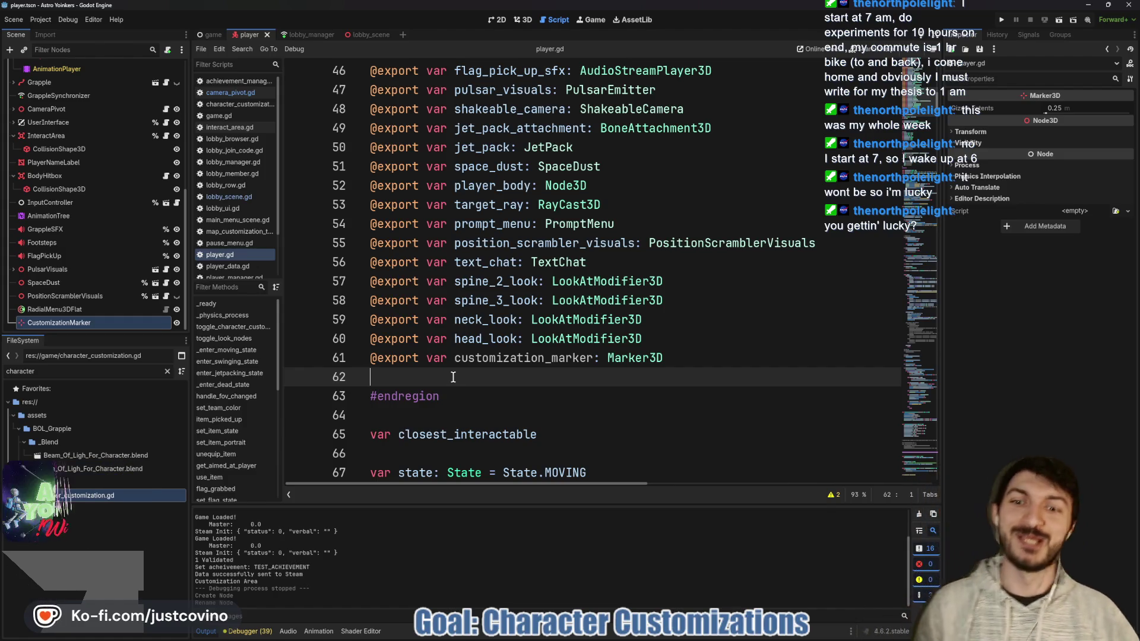
key("ctrl+s")
scroll(481, 339, "down", 1)
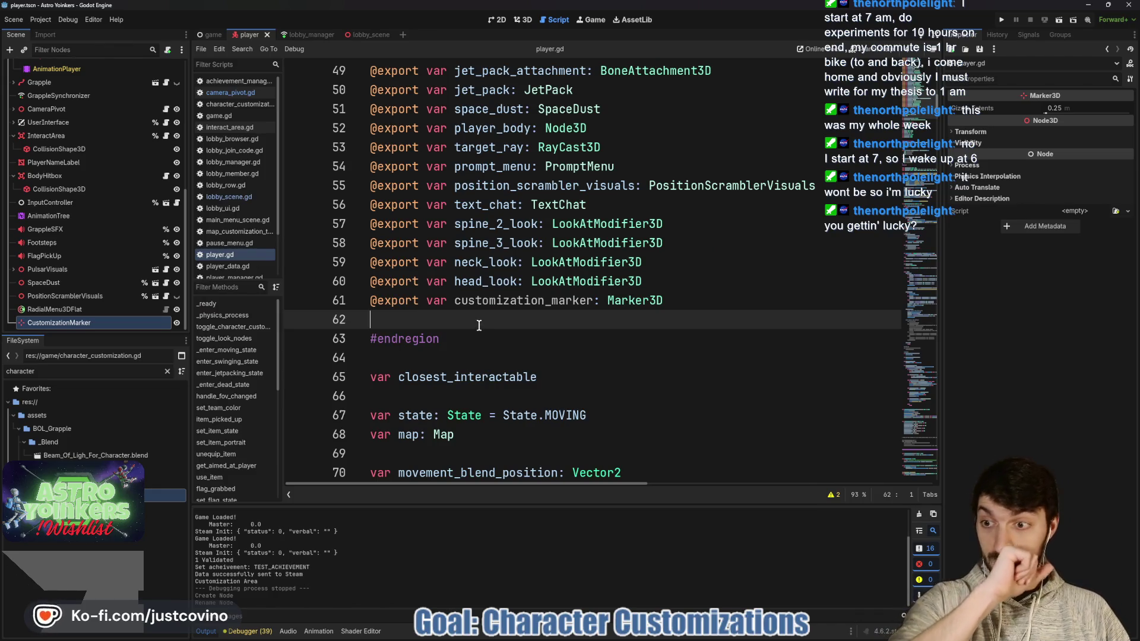
key("ctrl+s")
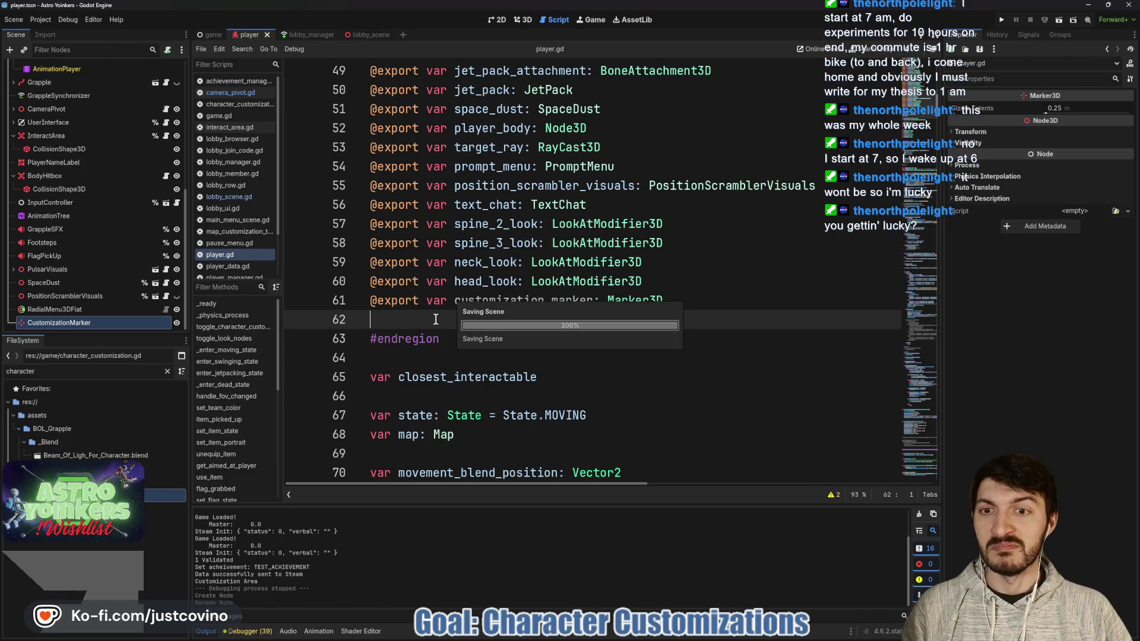
key("ctrl+s")
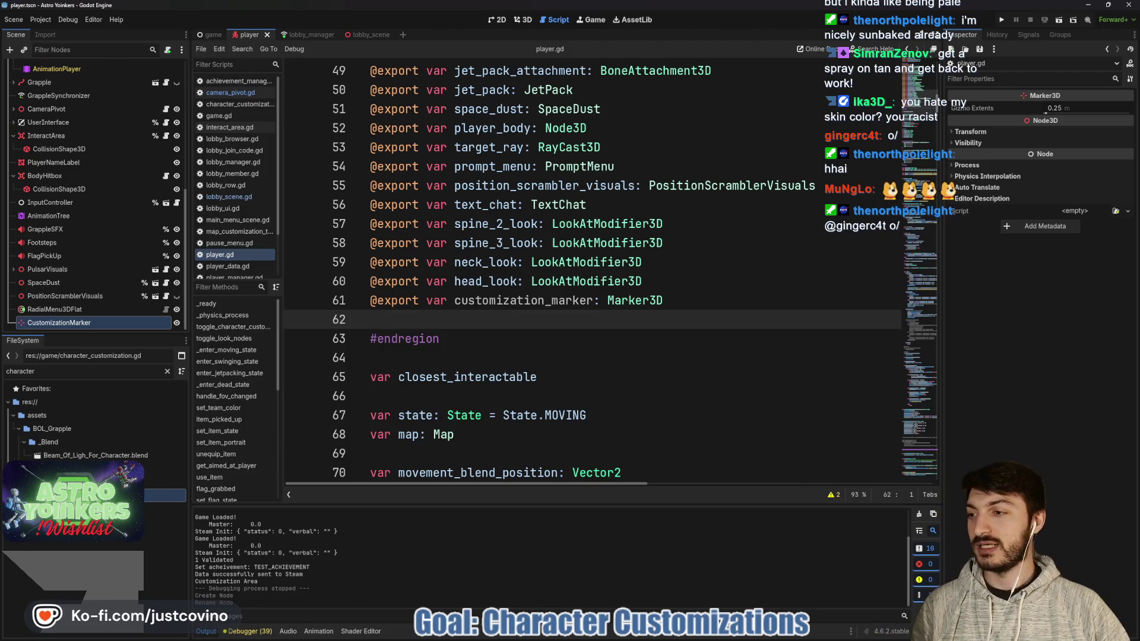
key("alt+Tab")
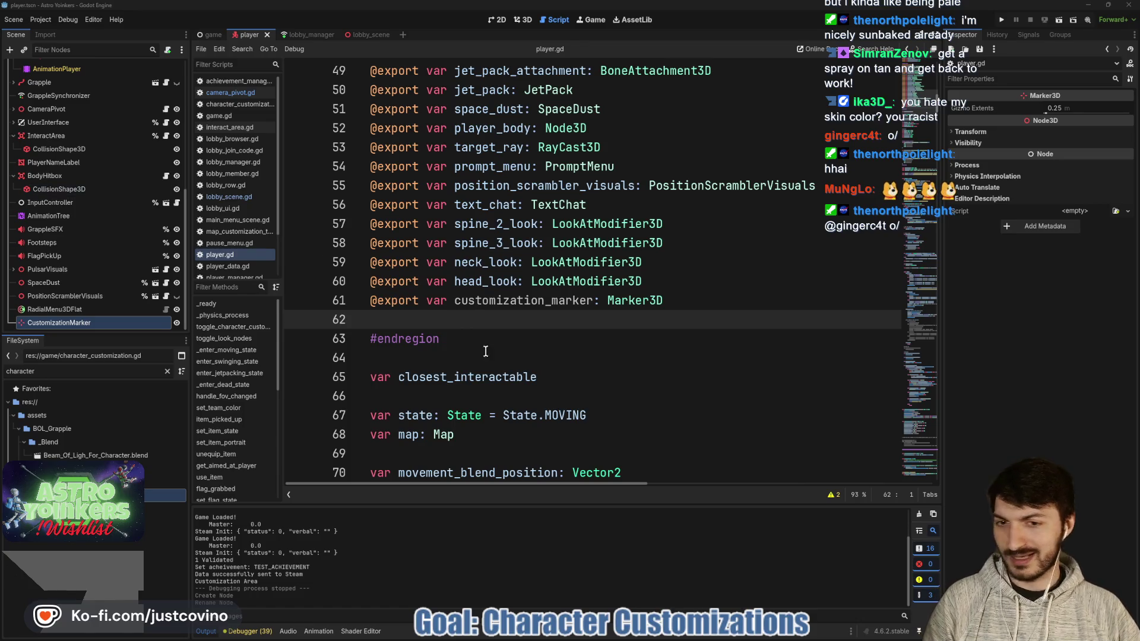
left_click(460, 336)
scroll(499, 314, "down", 2)
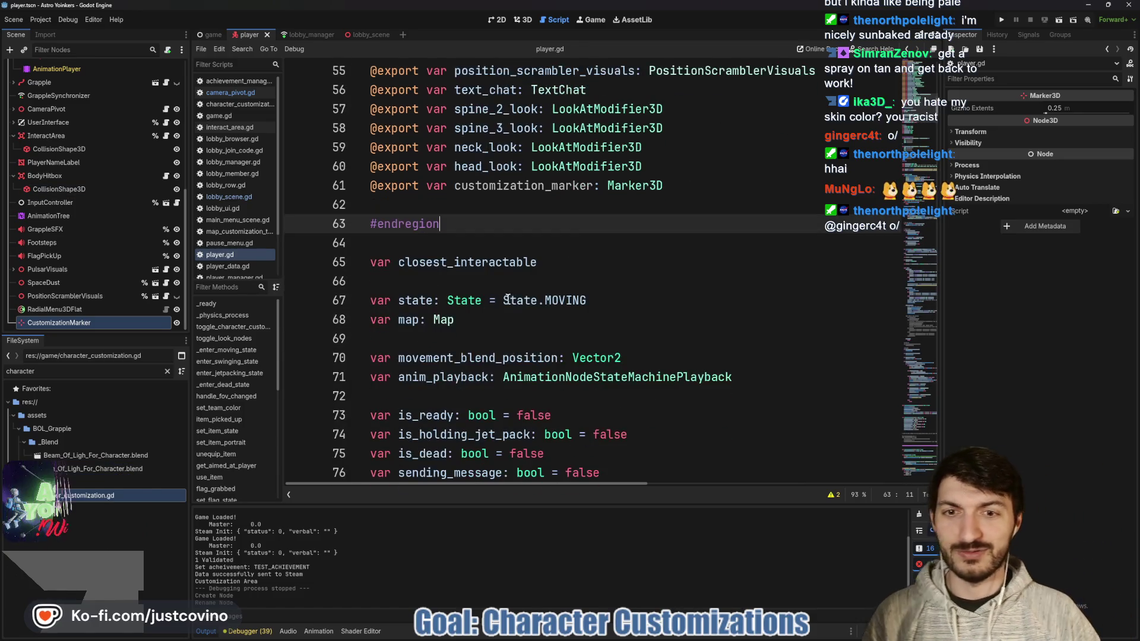
left_click(492, 209)
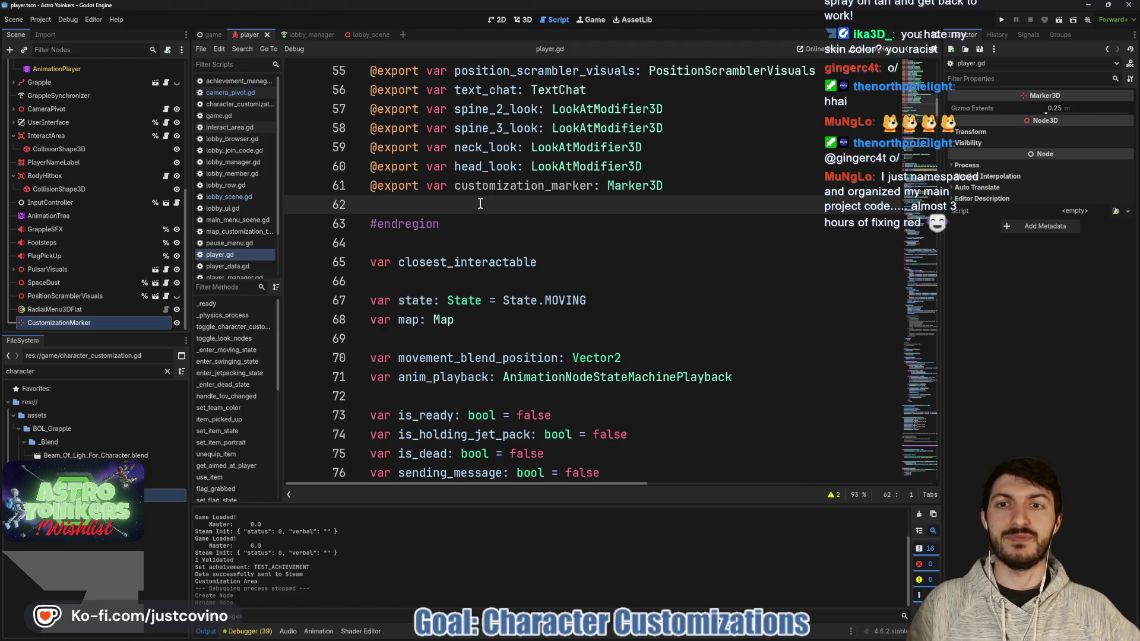
scroll(481, 204, "down", 20)
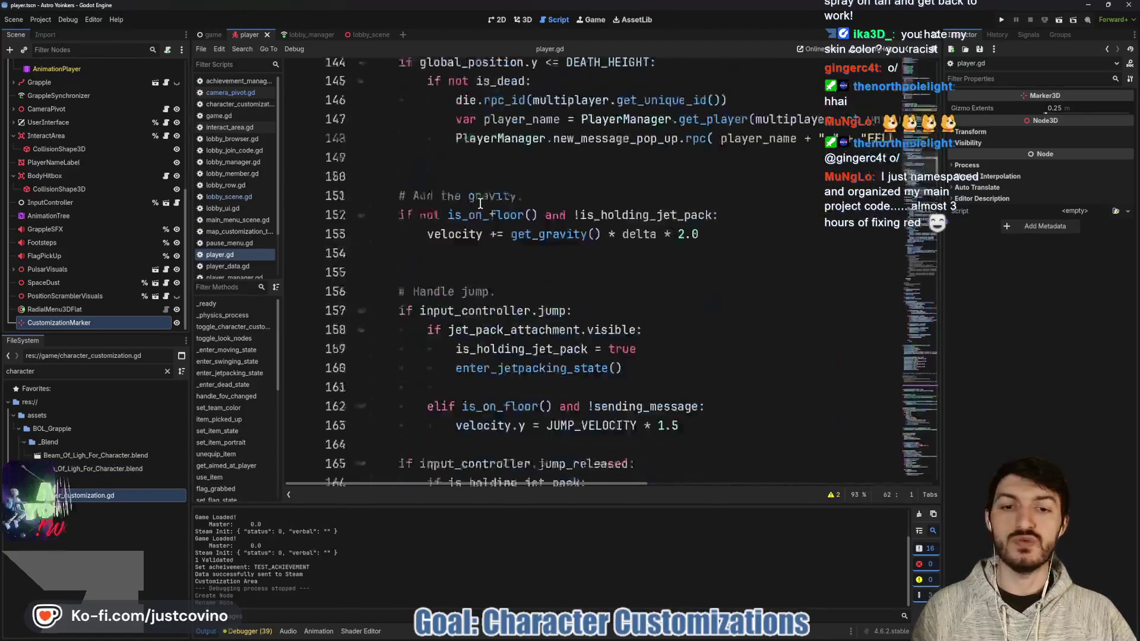
Step: Add a blank line after toggle_character_customization, then switch to the Excalidraw sketch
scroll(480, 203, "down", 20)
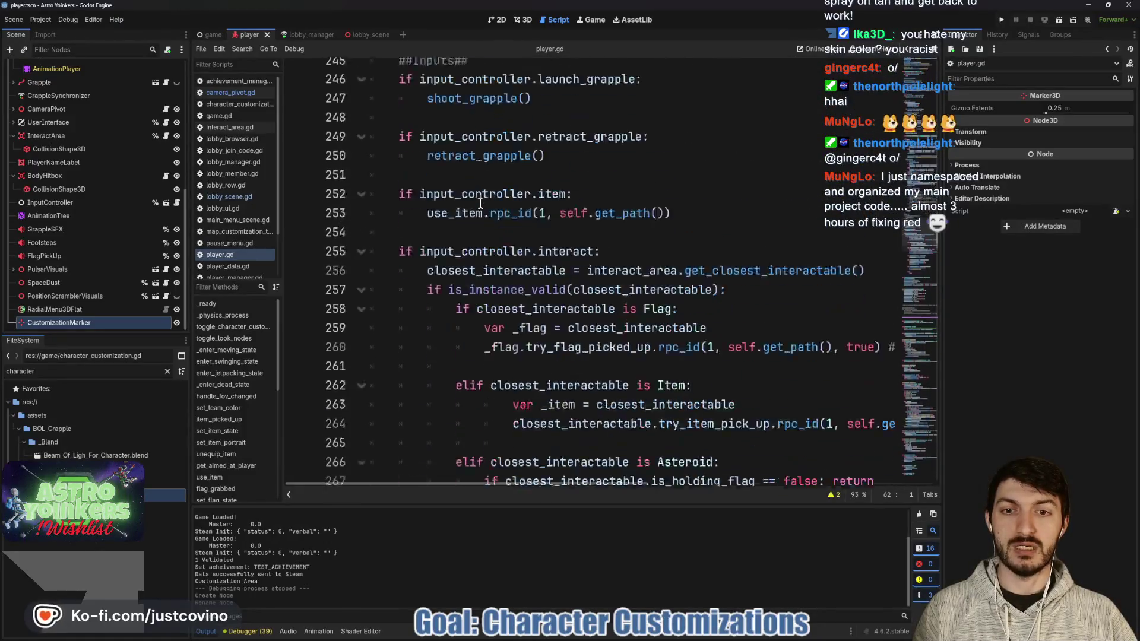
scroll(480, 203, "down", 6)
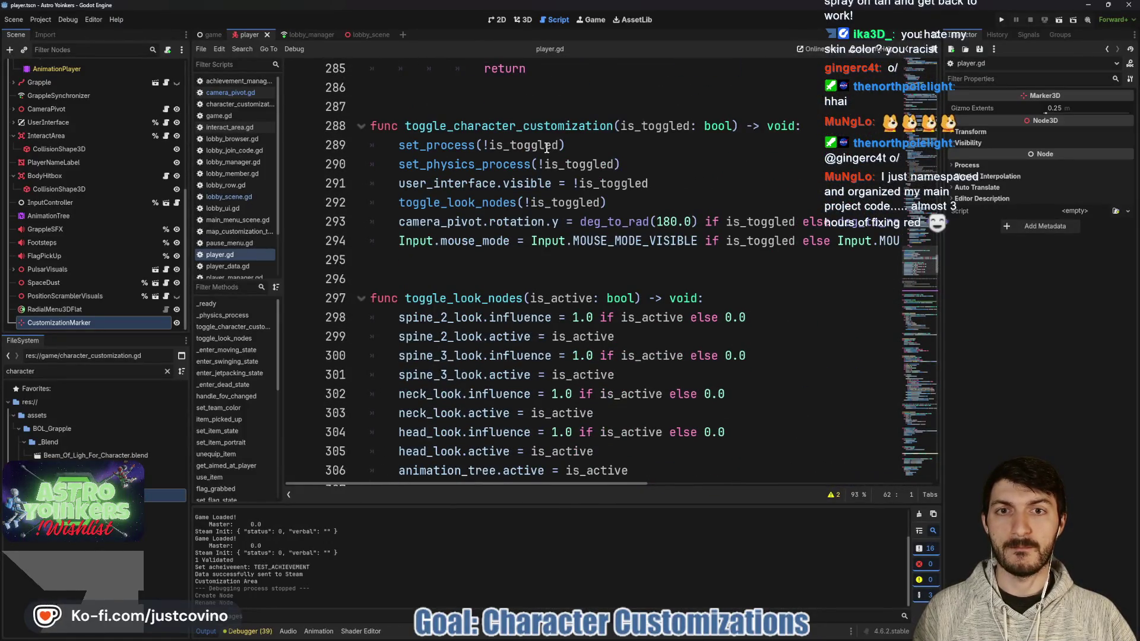
left_click(454, 259)
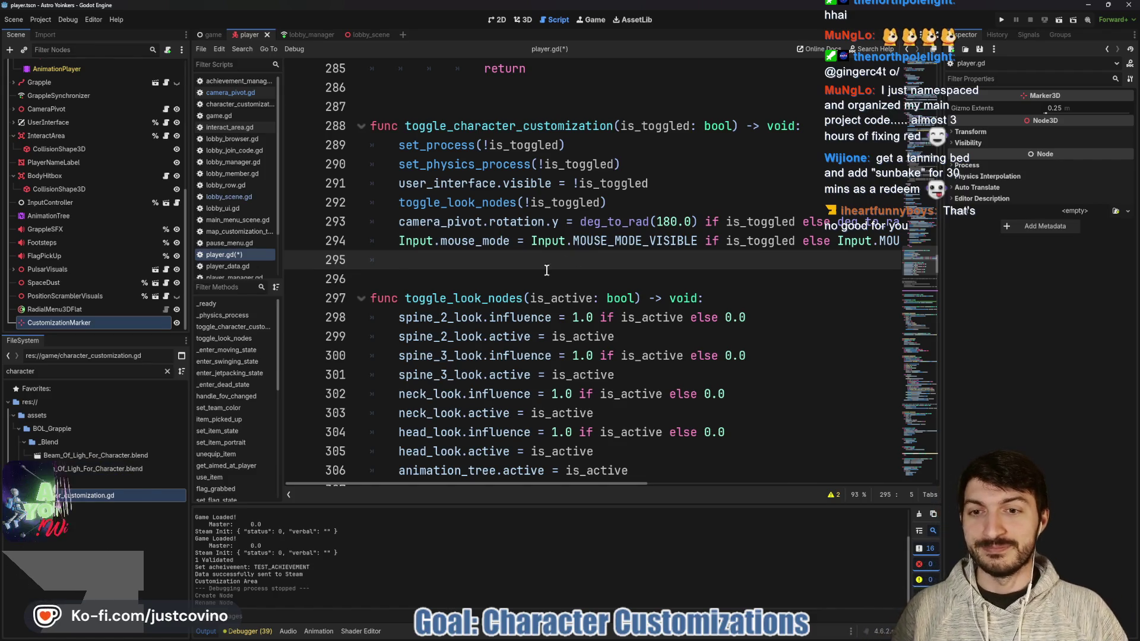
left_click(475, 278)
key("Return")
left_click(450, 265)
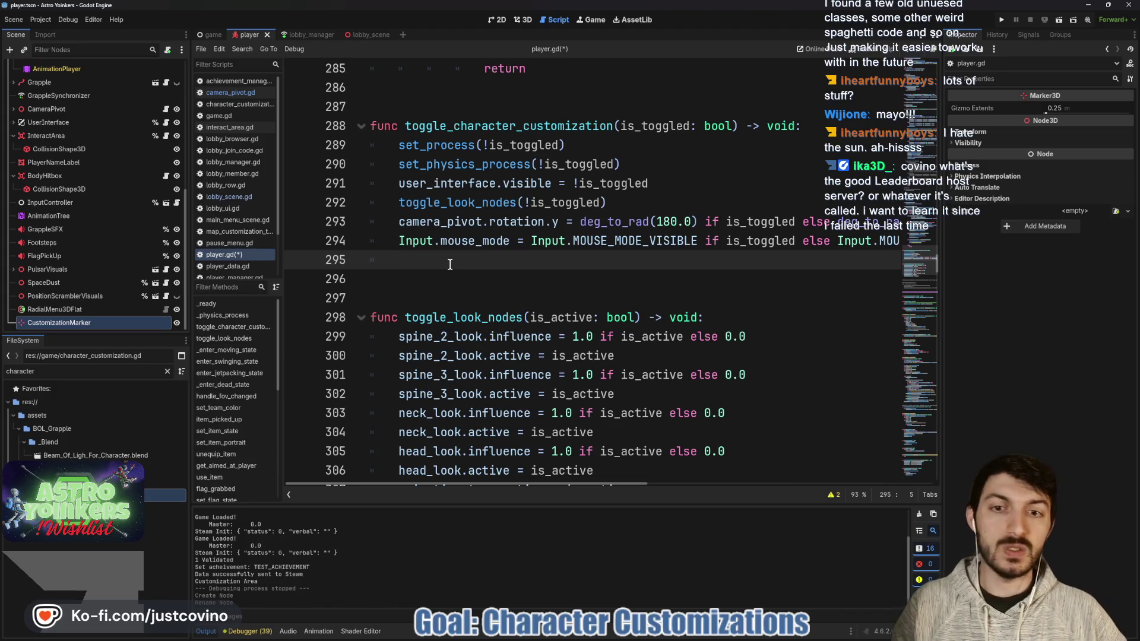
key("alt+Tab")
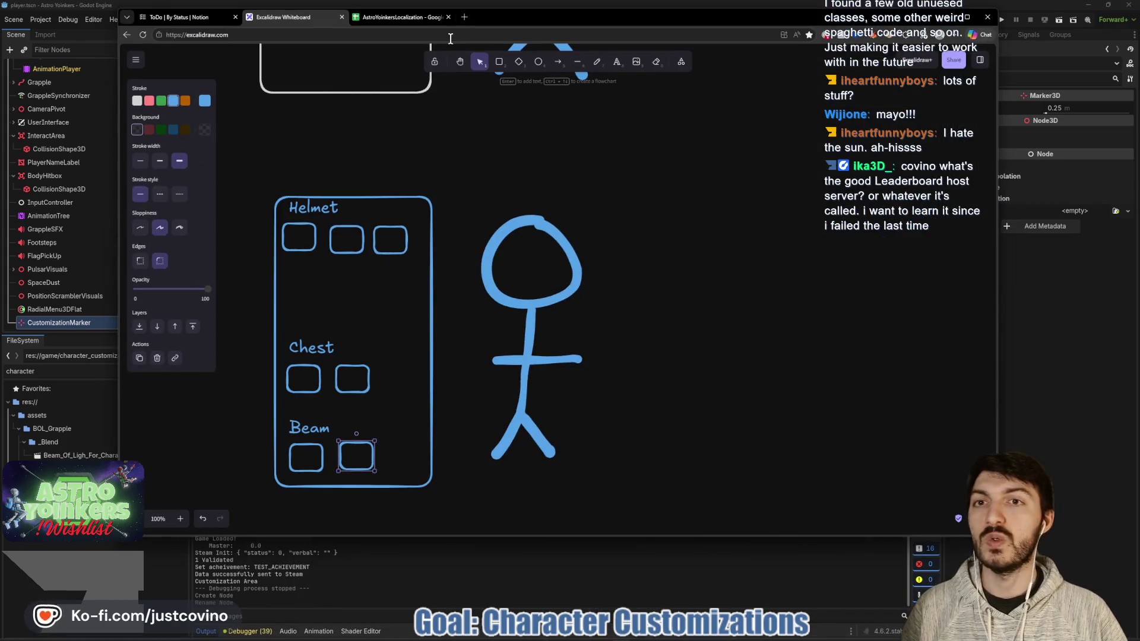
Step: Open the Talo Dashboard site in a new browser tab and sign in
left_click(463, 17)
type("talo")
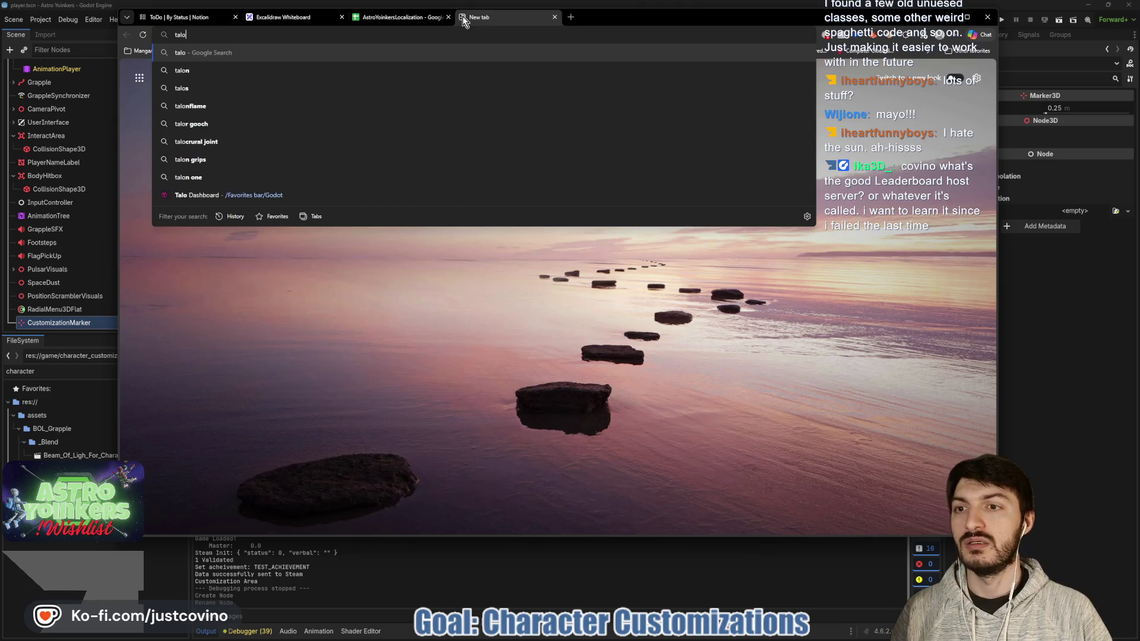
left_click(293, 194)
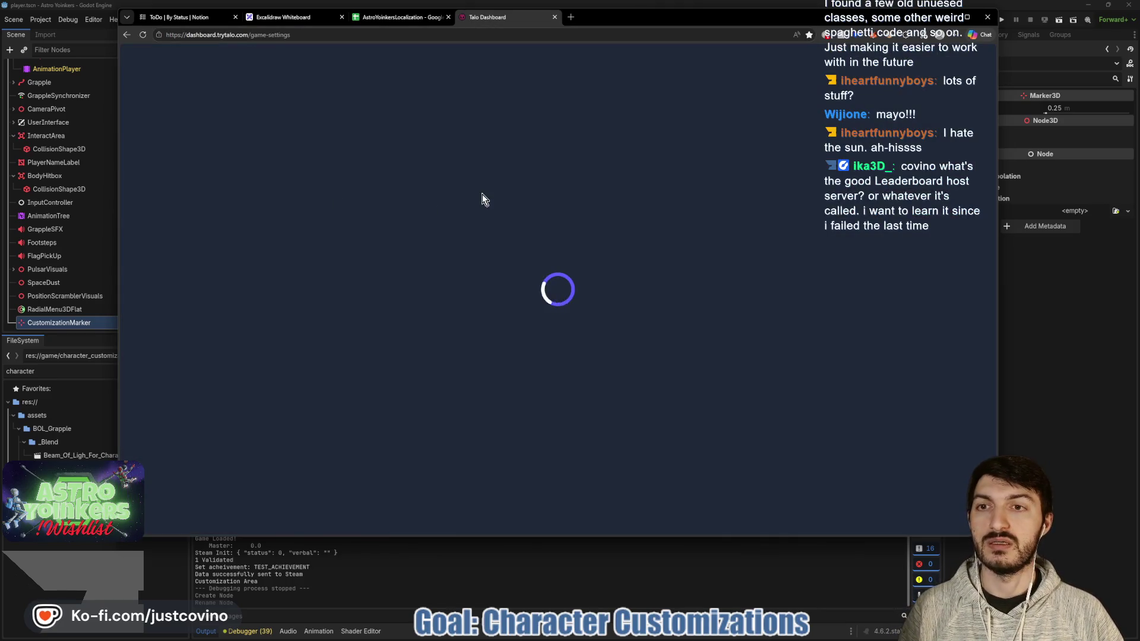
left_click(505, 284)
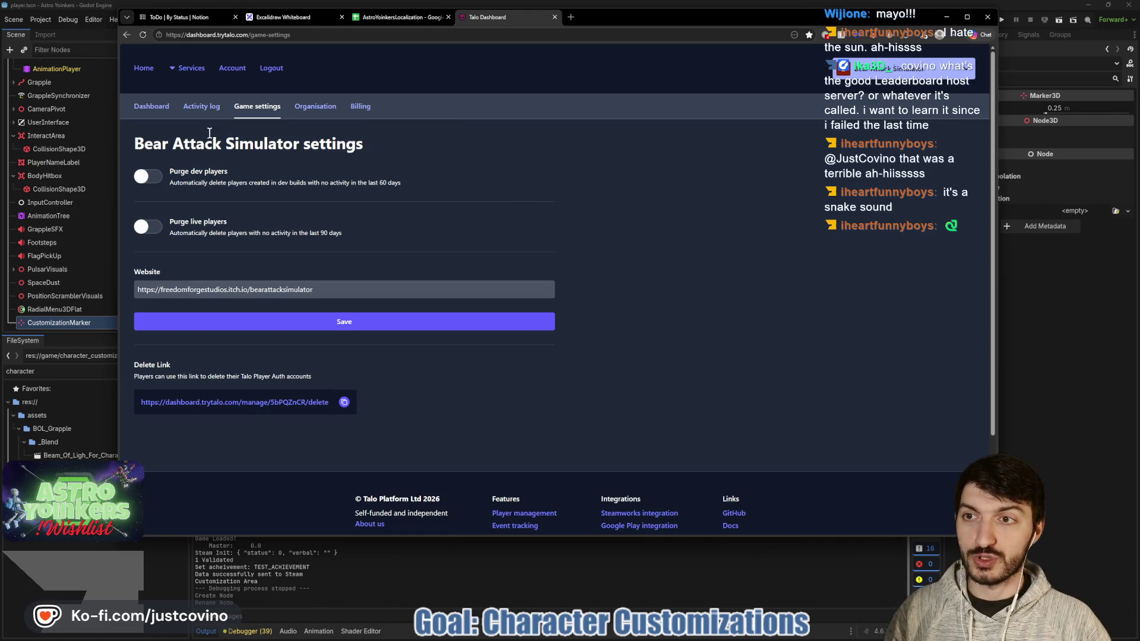
Step: View the Bear Attack Simulator dashboard overview, then close the tab and return to Godot's player.gd
left_click(153, 108)
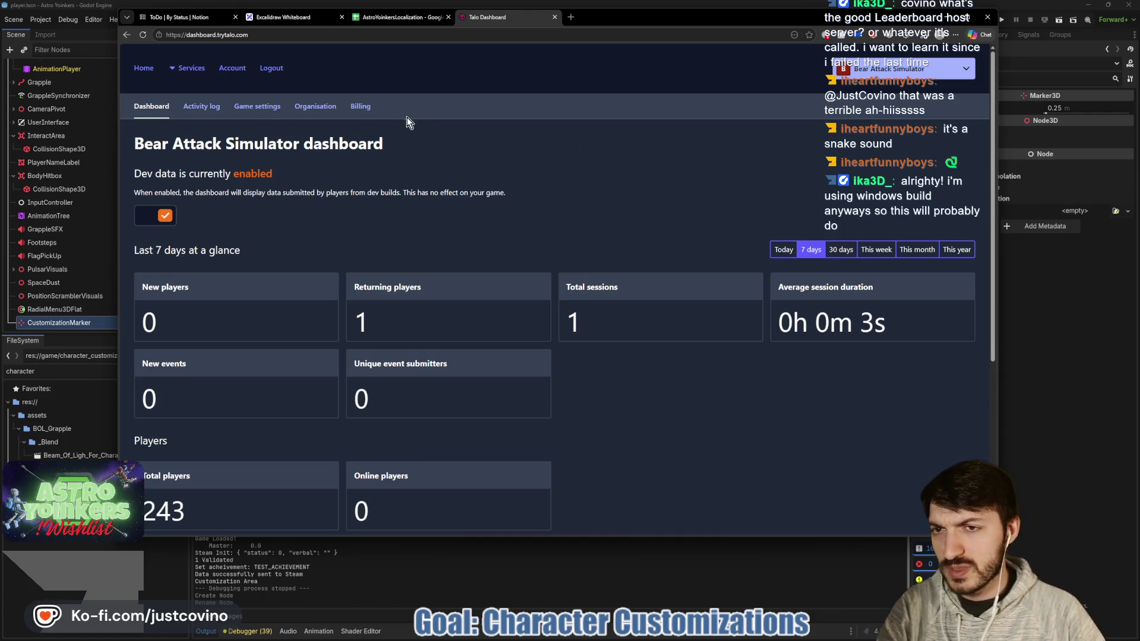
left_click(555, 17)
left_click(1071, 361)
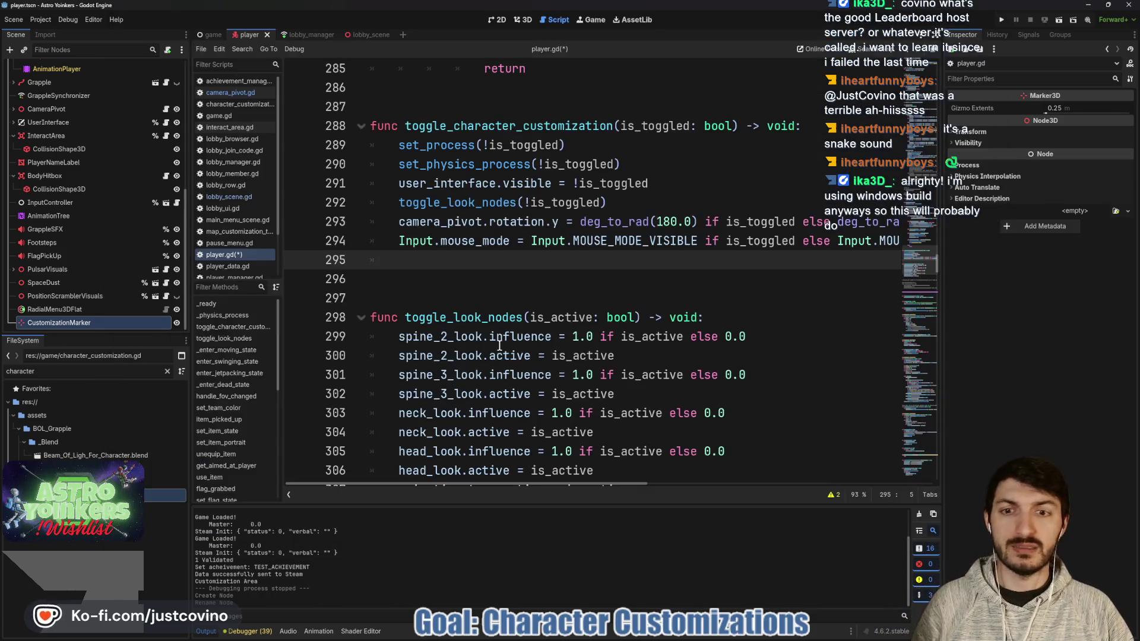